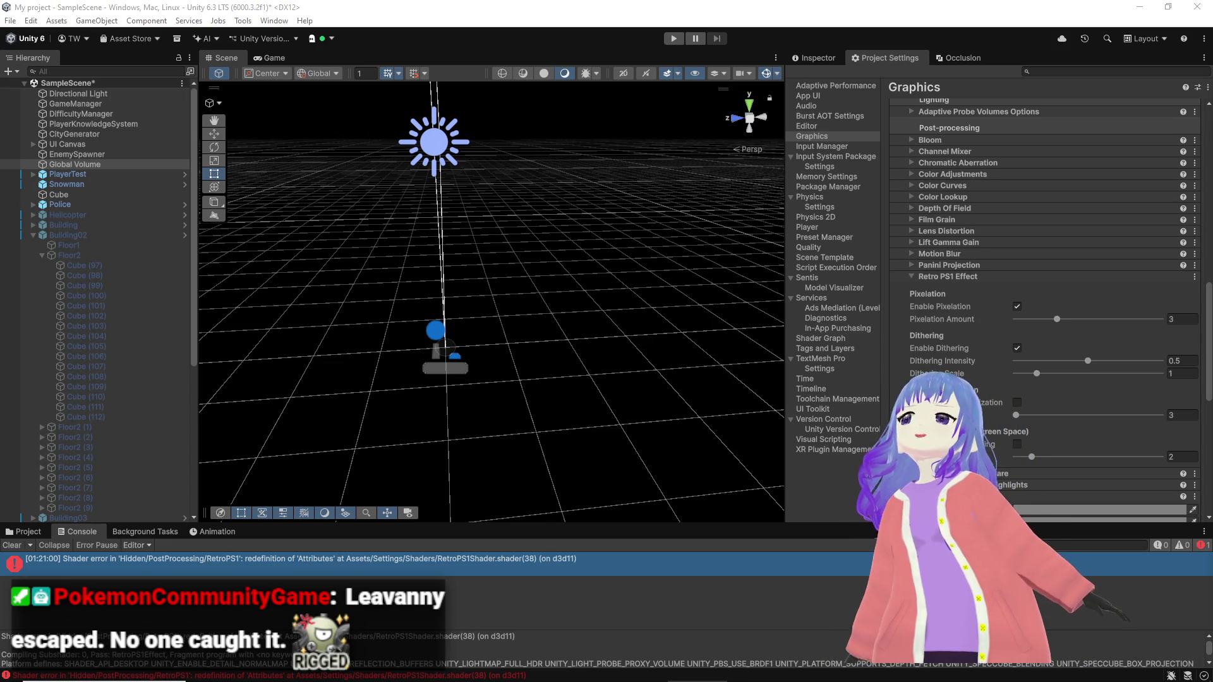
# Step: Bring the Bezi assistant window into view to let it fix the RetroPS1 shader
pyautogui.moveTo(1212, 180); pyautogui.dragTo(310, 28)
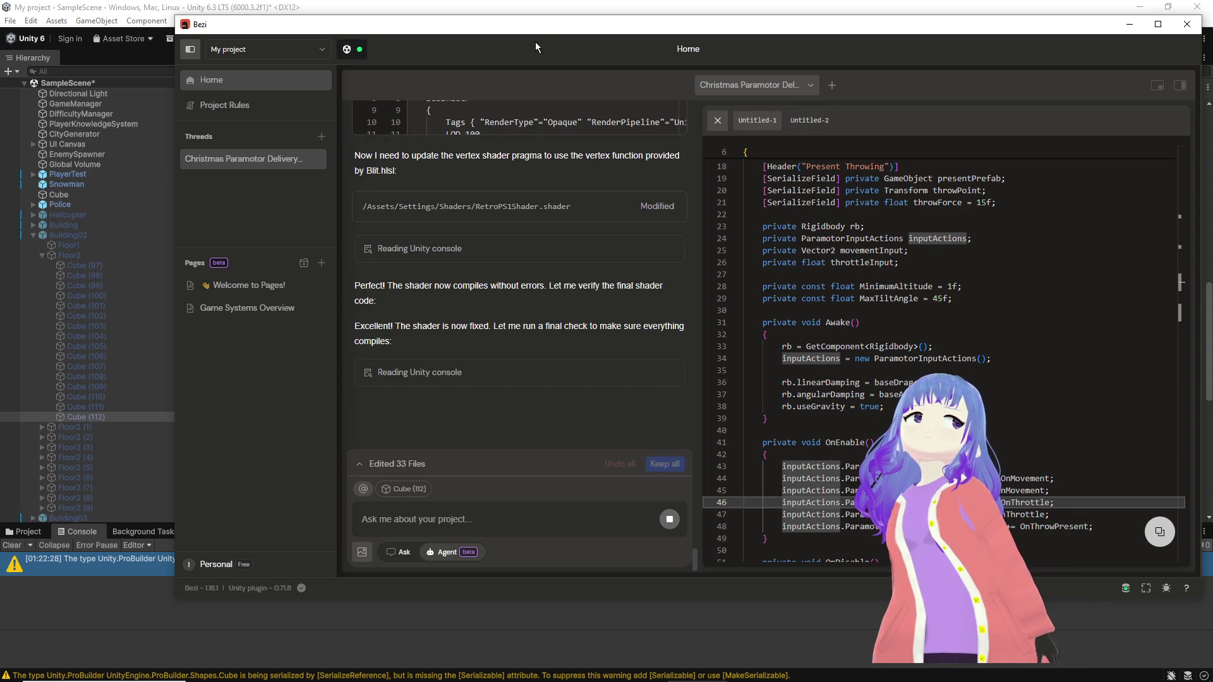
# Step: Hide Bezi, switch off project-default dithering, and select the Global Volume object
pyautogui.press('super+Down')
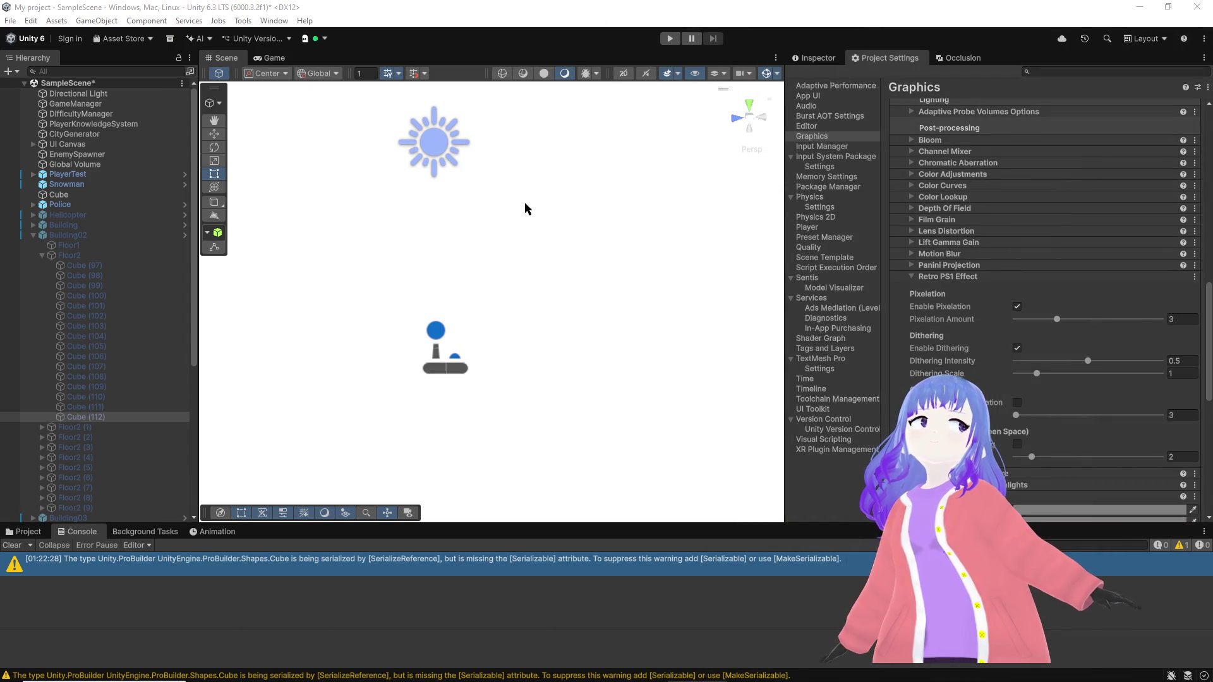
pyautogui.moveTo(509, 262)
pyautogui.mouseDown()
pyautogui.moveTo(730, 147)
pyautogui.moveTo(621, 253)
pyautogui.mouseUp()
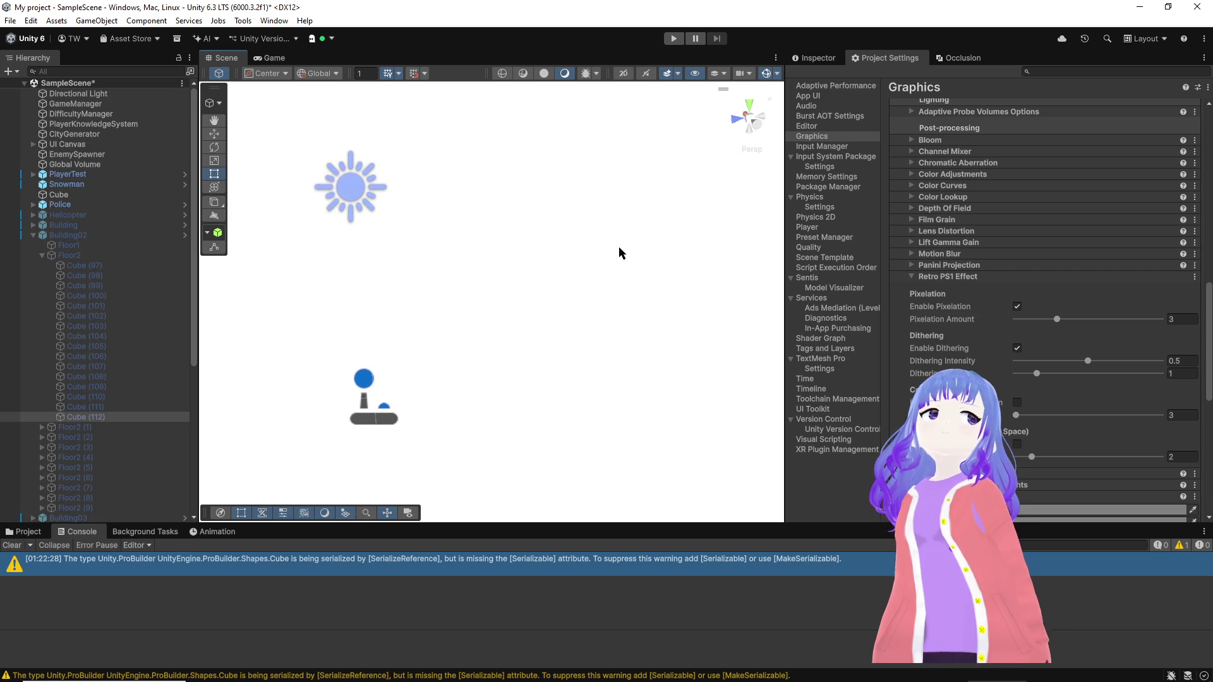
pyautogui.click(1018, 348)
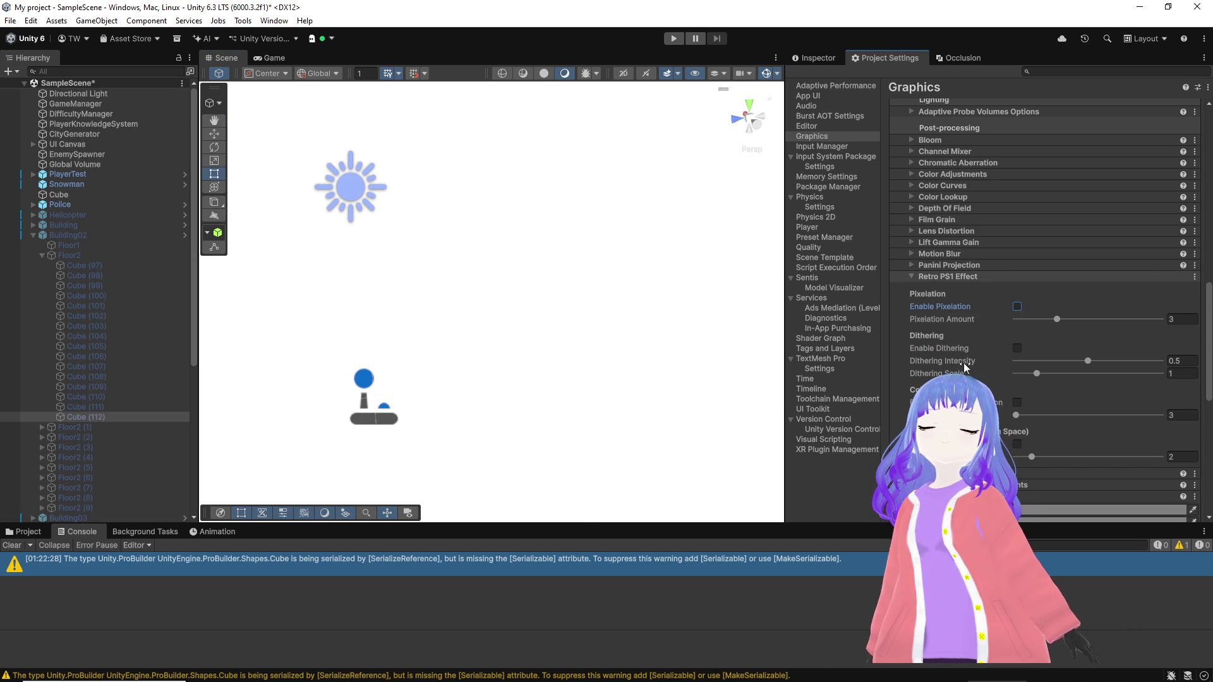
pyautogui.moveTo(77, 154)
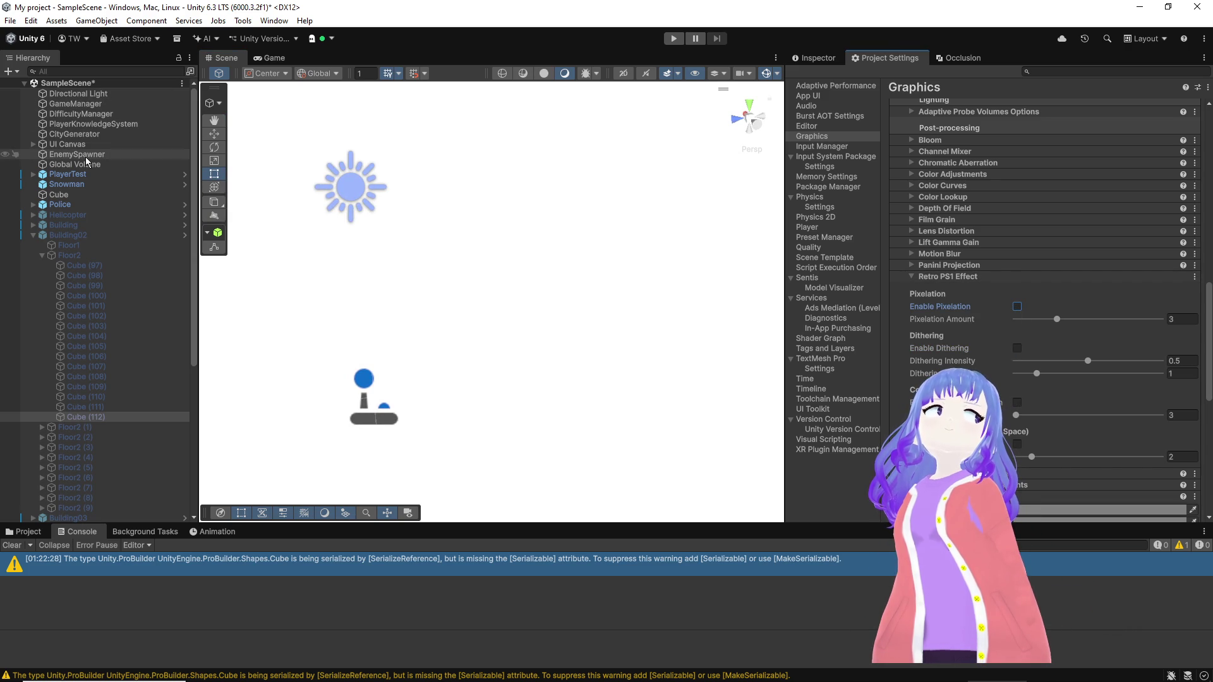
pyautogui.click(86, 163)
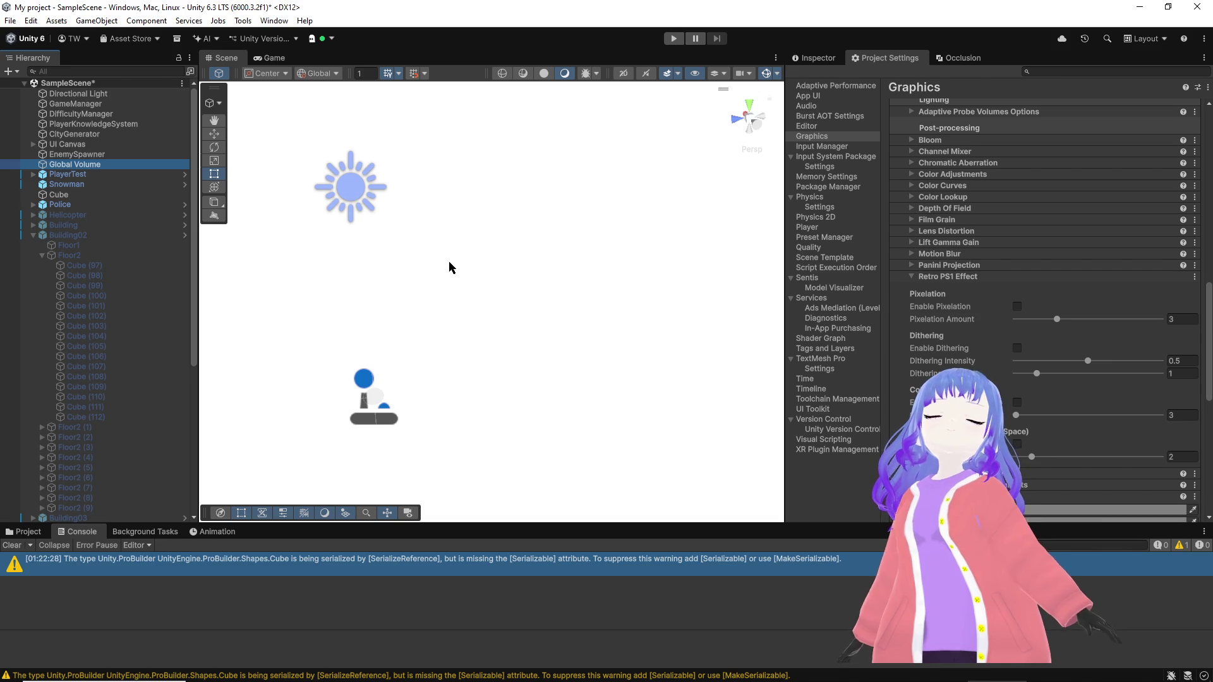
# Step: Toggle the Global Volume's Retro PS1 override and lower Pixelation Amount to 3, comparing the look
pyautogui.click(817, 58)
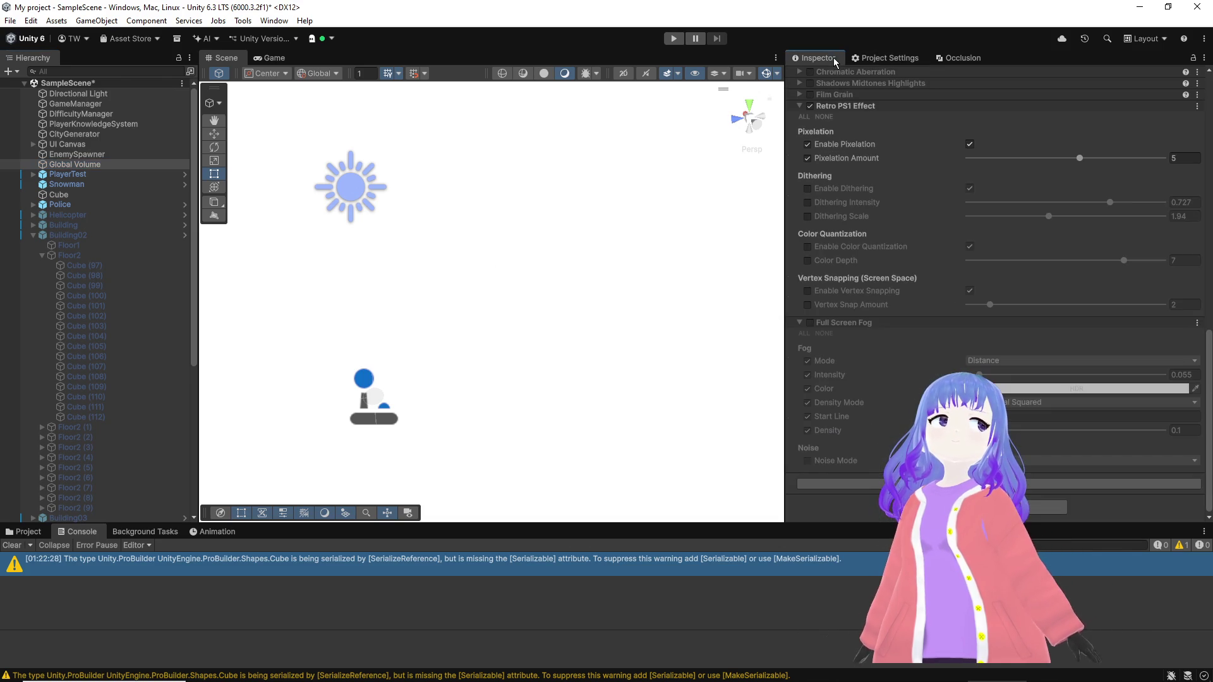
pyautogui.moveTo(599, 307)
pyautogui.mouseDown()
pyautogui.moveTo(680, 266)
pyautogui.moveTo(648, 263)
pyautogui.mouseUp()
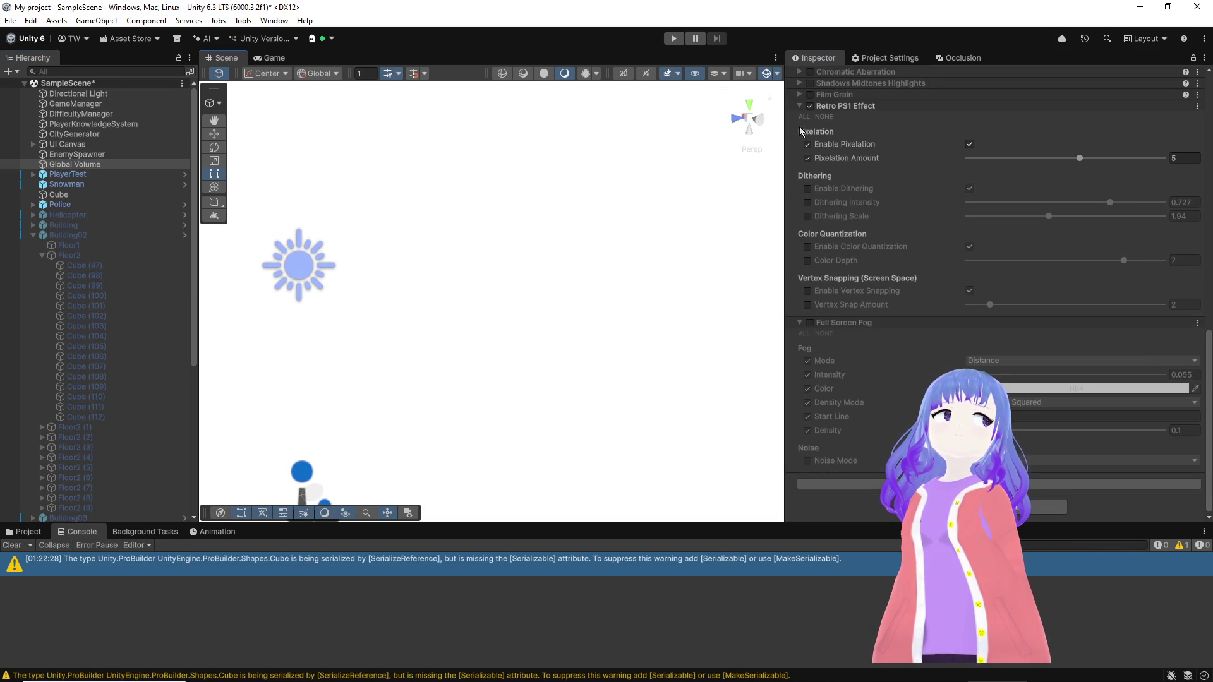
pyautogui.click(811, 106)
pyautogui.click(810, 106)
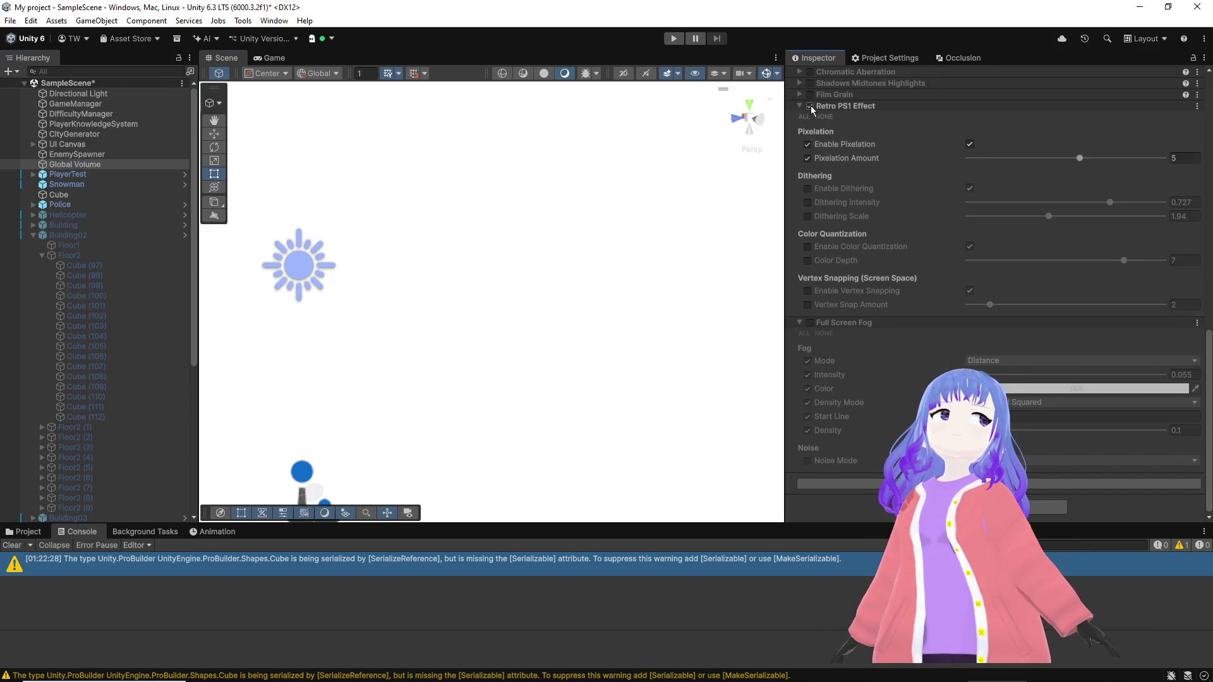
pyautogui.moveTo(1079, 157); pyautogui.dragTo(996, 158)
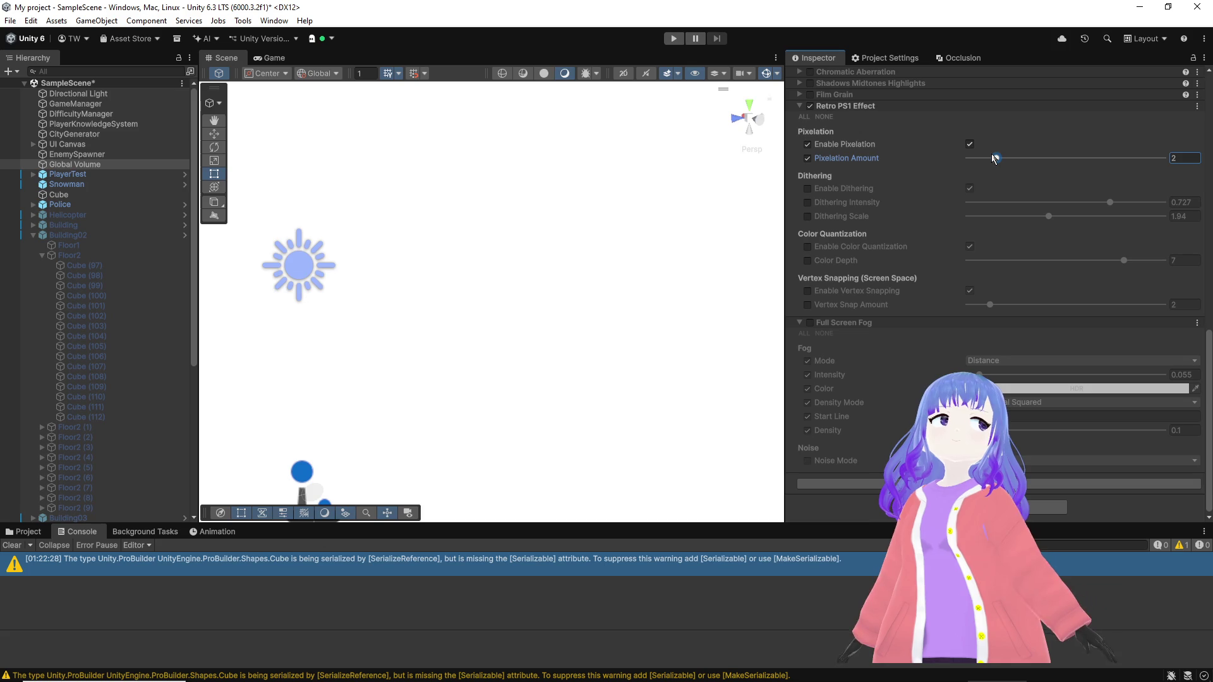
pyautogui.click(970, 144)
pyautogui.click(970, 146)
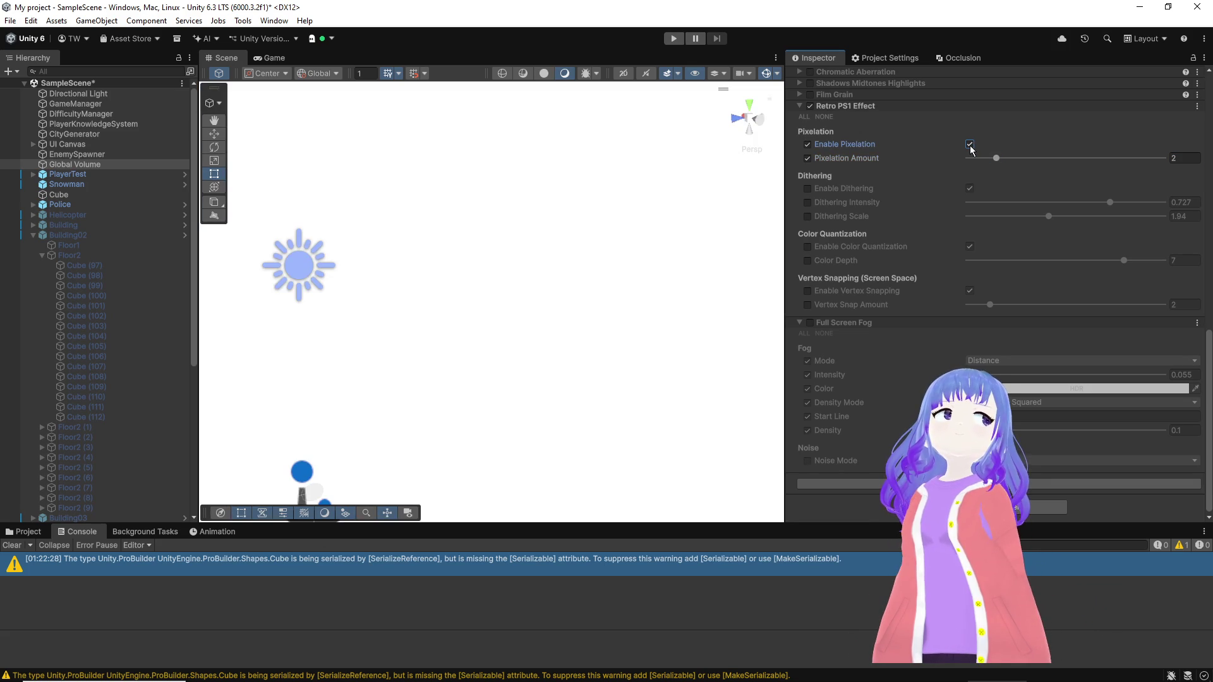
pyautogui.moveTo(575, 298); pyautogui.dragTo(568, 352)
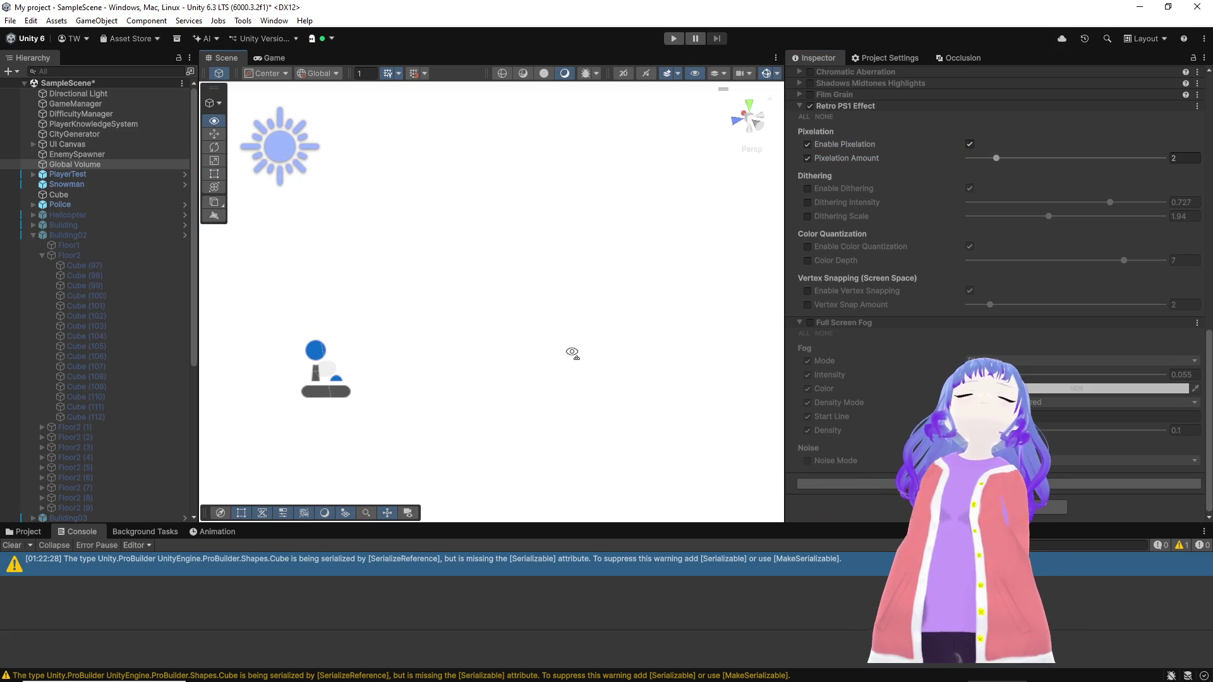
pyautogui.moveTo(996, 158)
pyautogui.mouseDown()
pyautogui.moveTo(968, 158)
pyautogui.moveTo(1059, 167)
pyautogui.mouseUp()
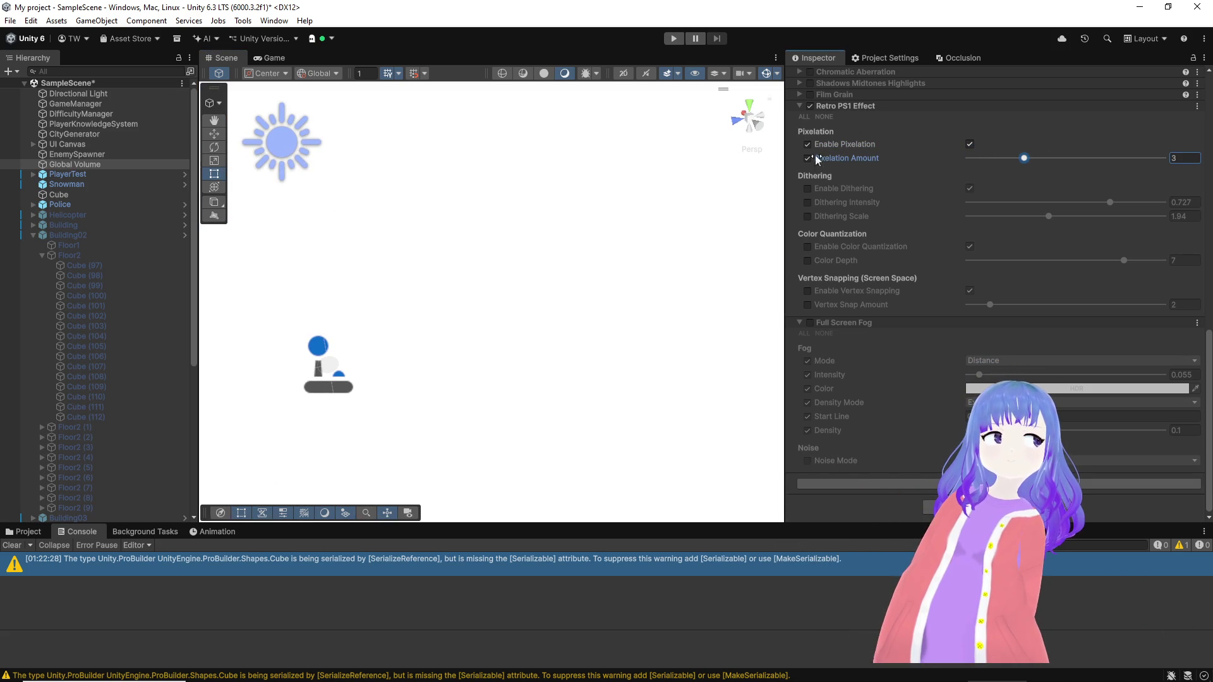
# Step: Leave the Enable Pixelation and dithering overrides off and confirm the pixelation value
pyautogui.click(809, 145)
pyautogui.click(809, 189)
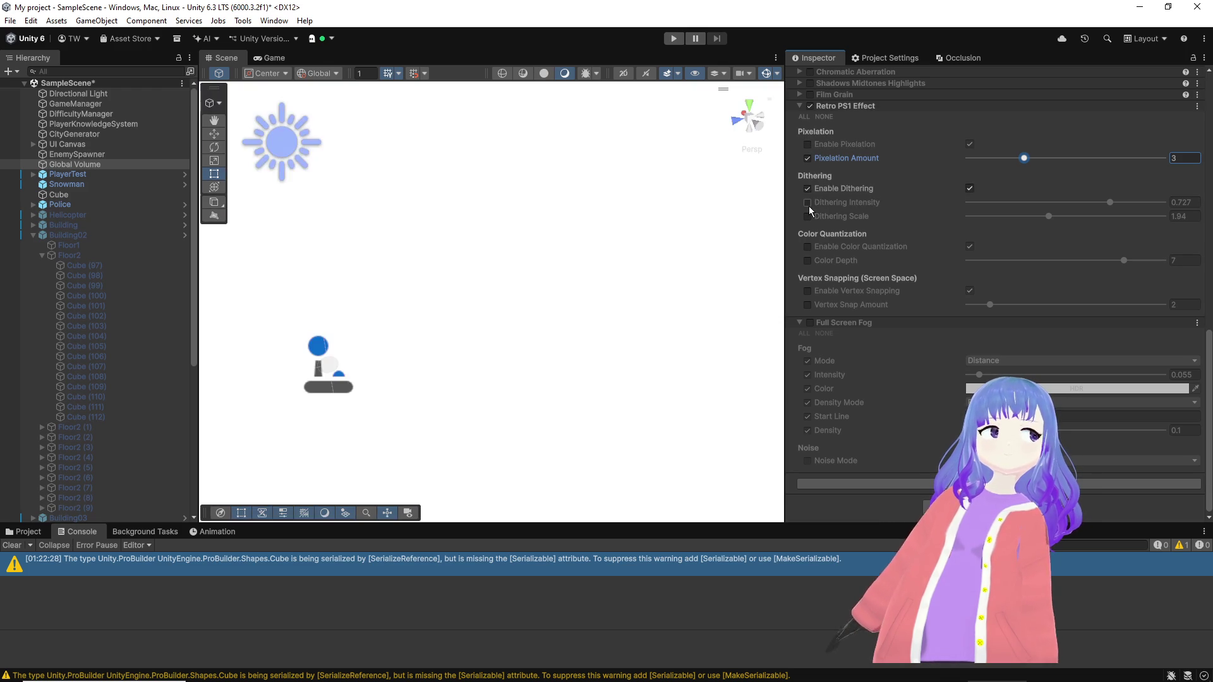
pyautogui.click(809, 188)
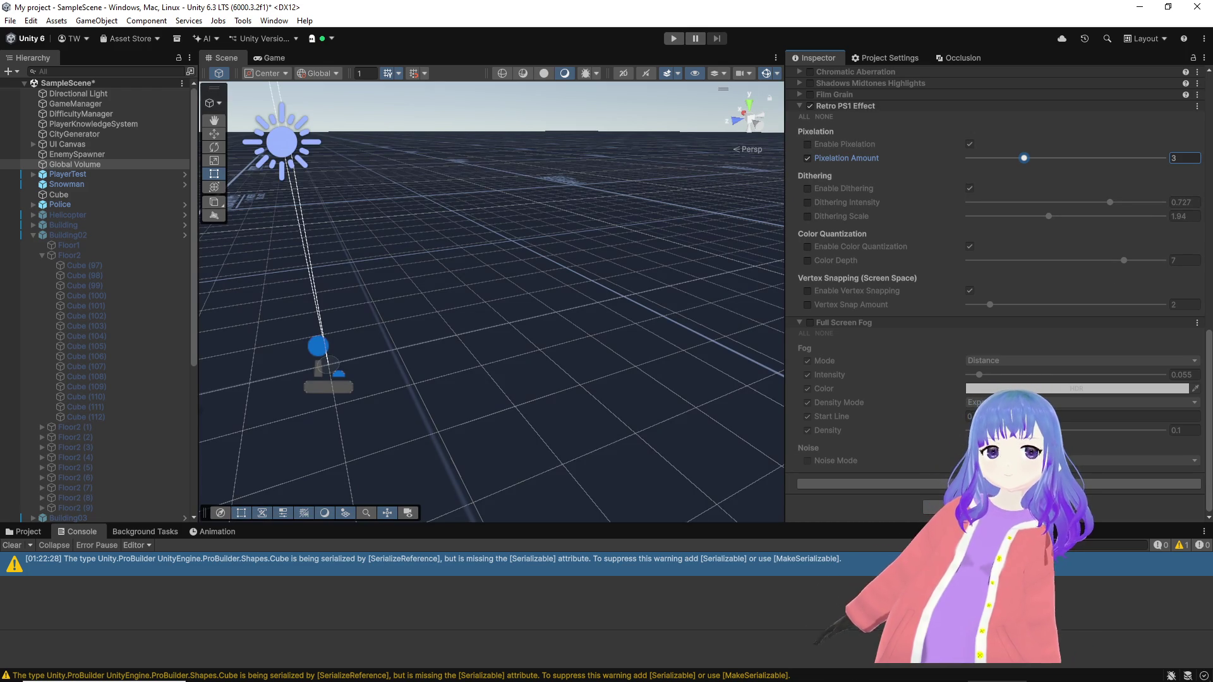
pyautogui.press('Return')
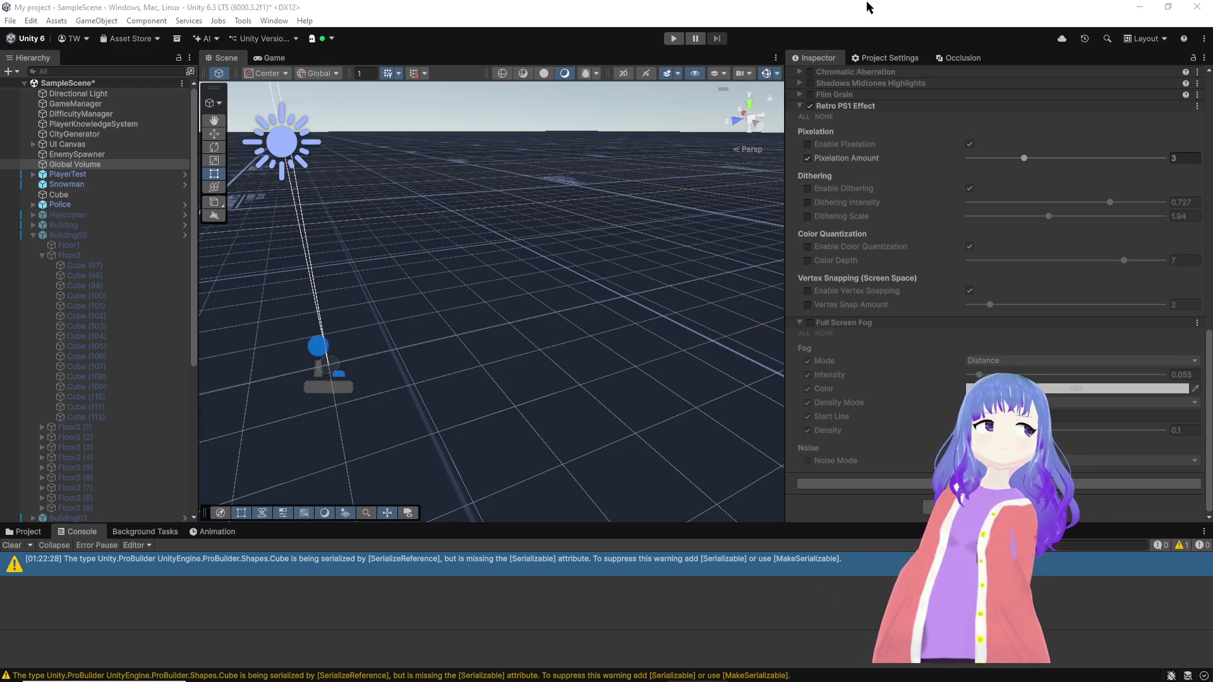
pyautogui.click(881, 58)
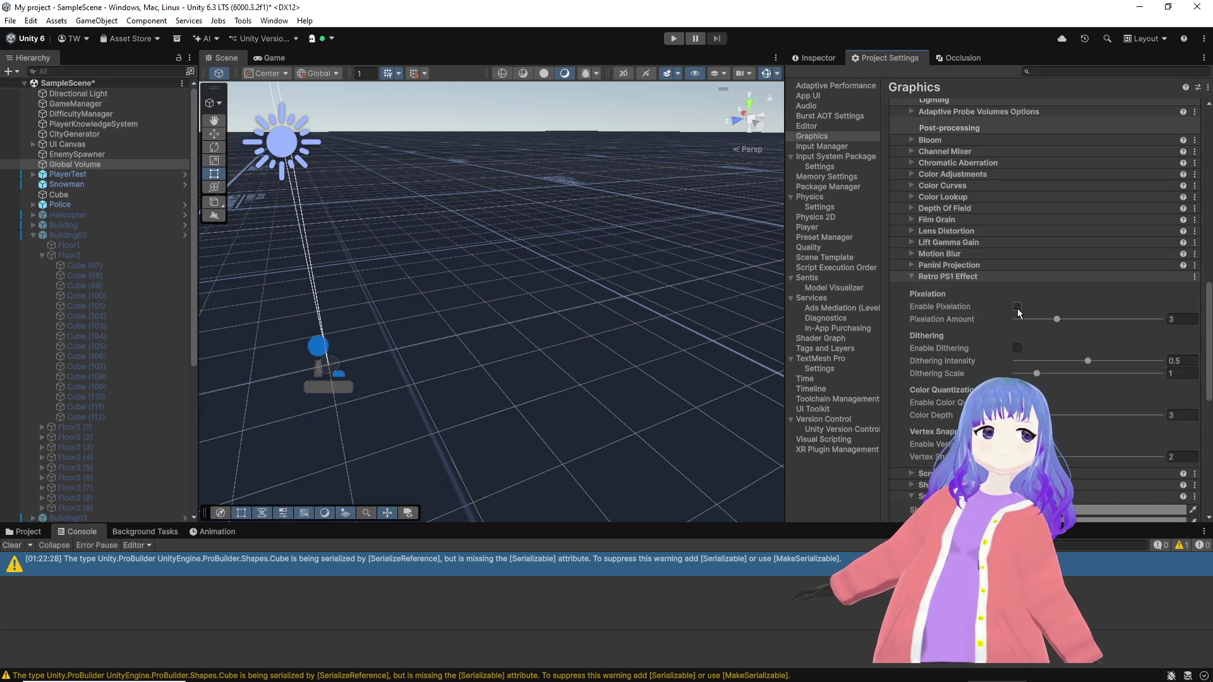
# Step: Set the project-default Pixelation Amount to 4 while testing pixelation and dithering on and off
pyautogui.click(1017, 308)
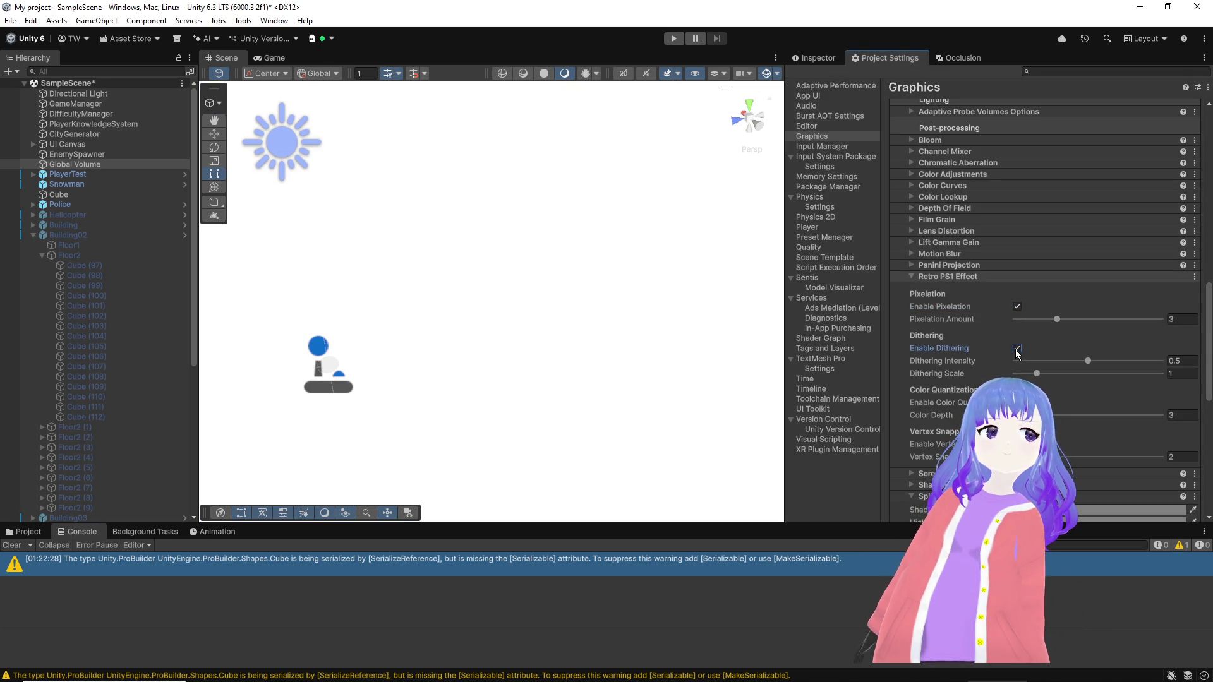
pyautogui.click(821, 57)
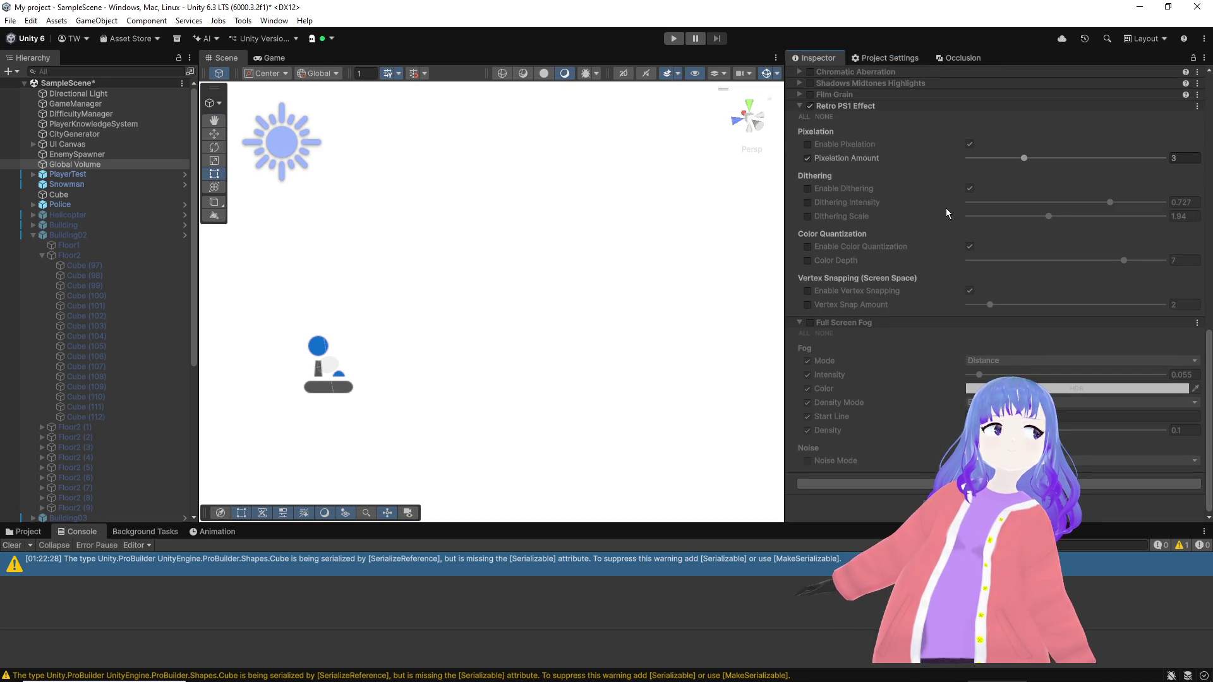
pyautogui.click(891, 58)
pyautogui.click(1016, 307)
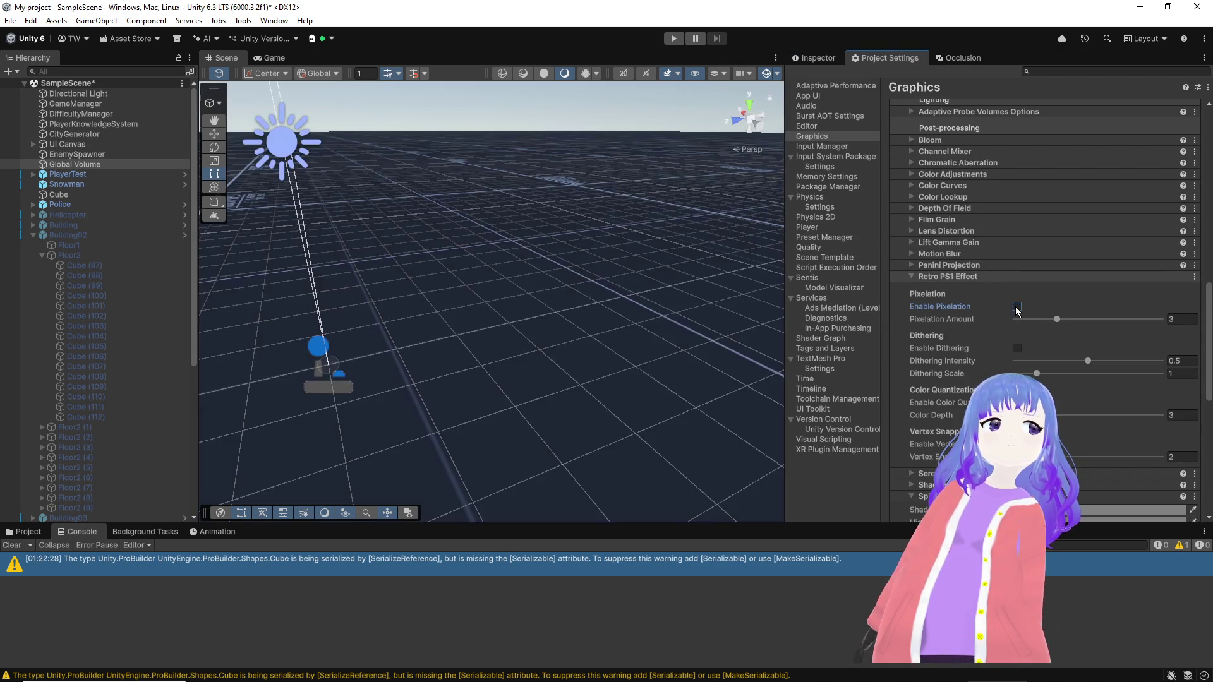
pyautogui.moveTo(1064, 319); pyautogui.dragTo(1067, 324)
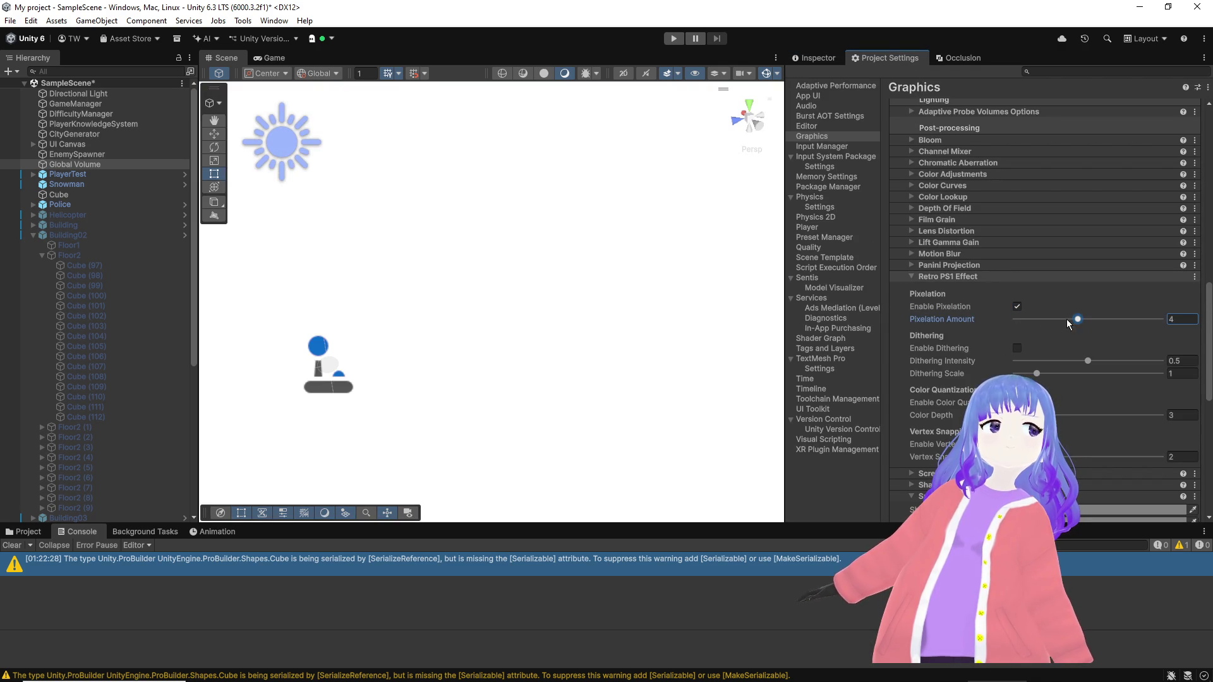
pyautogui.click(1018, 307)
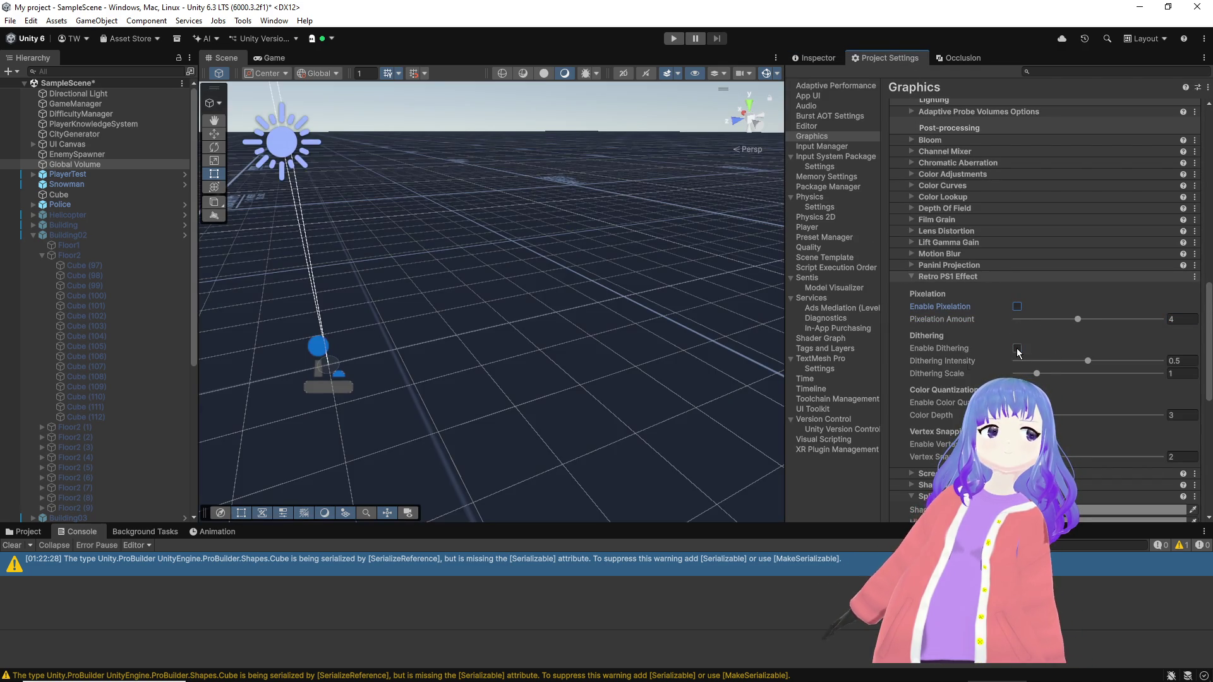
pyautogui.click(1017, 348)
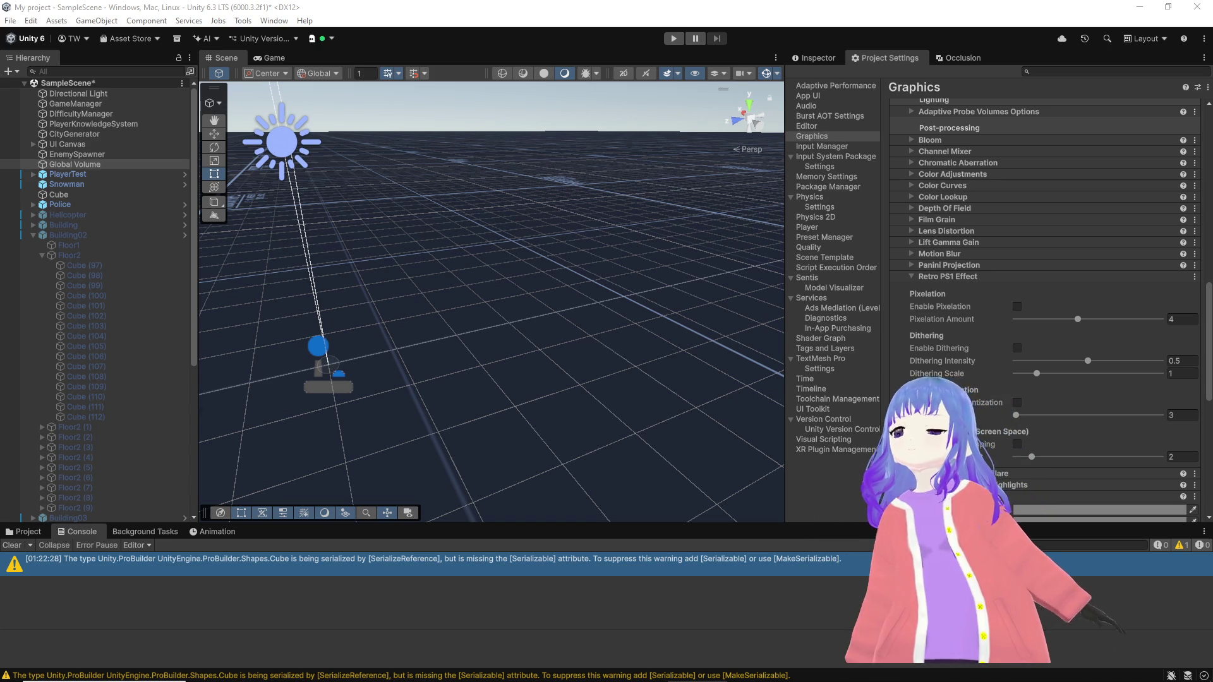
pyautogui.hotkey('alt', 'Tab')
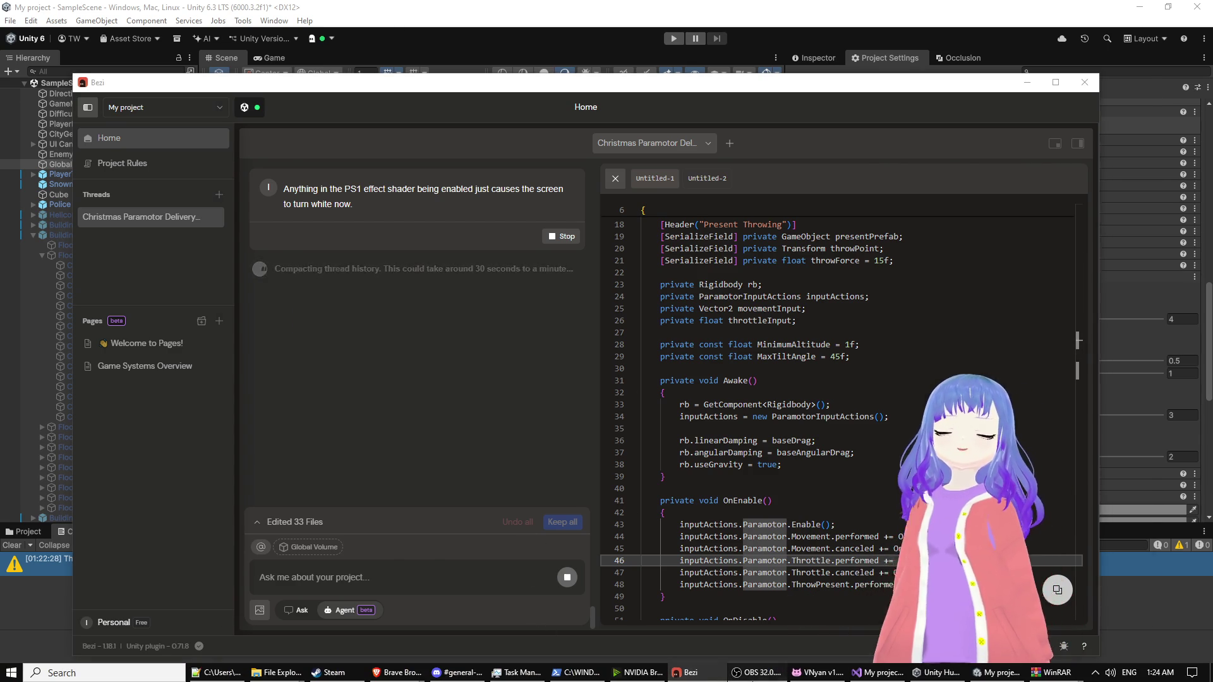
# Step: Bring OBS Studio to the front after sending the white-screen report
pyautogui.click(763, 672)
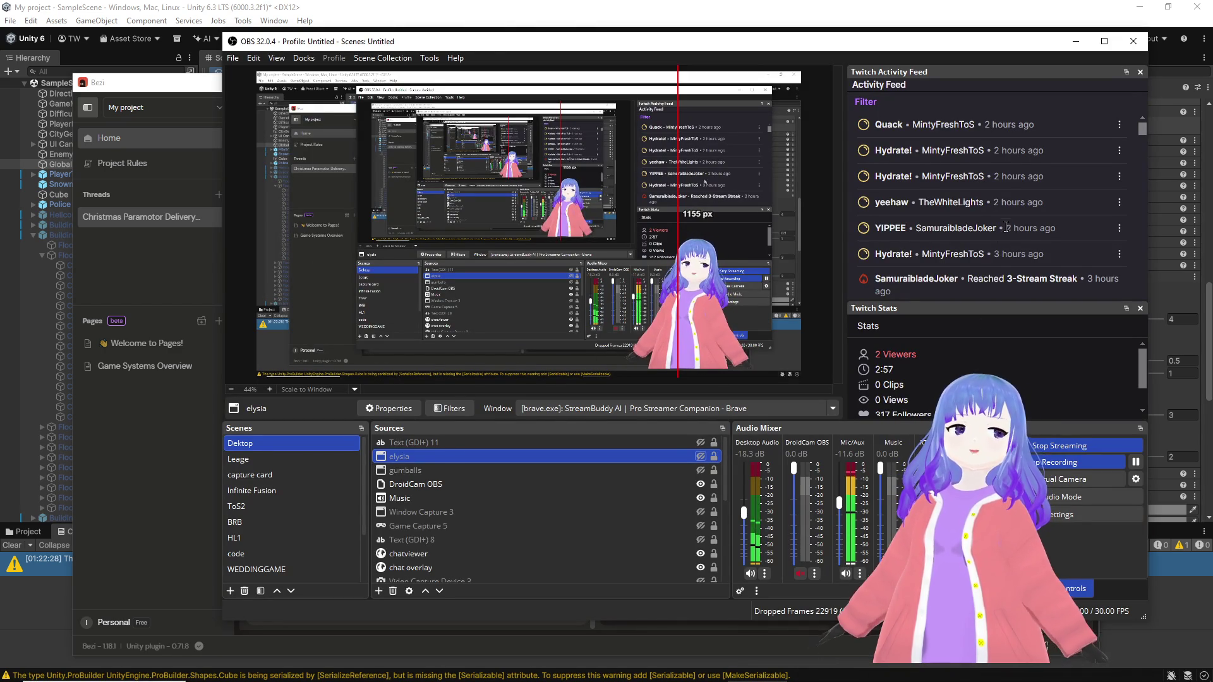
pyautogui.scroll(-5, 1008, 221)
pyautogui.scroll(-3, 1008, 221)
pyautogui.scroll(-2, 1007, 221)
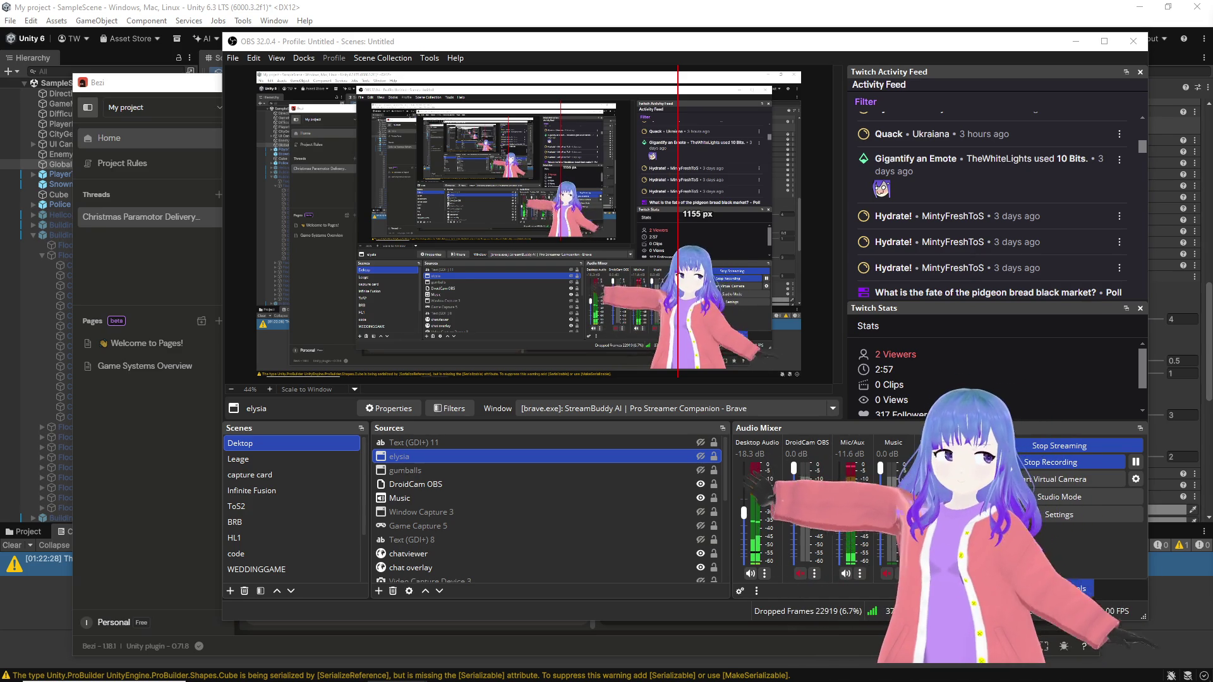
# Step: Put the OBS window away to return to the Bezi shader-fix summary
pyautogui.click(1076, 42)
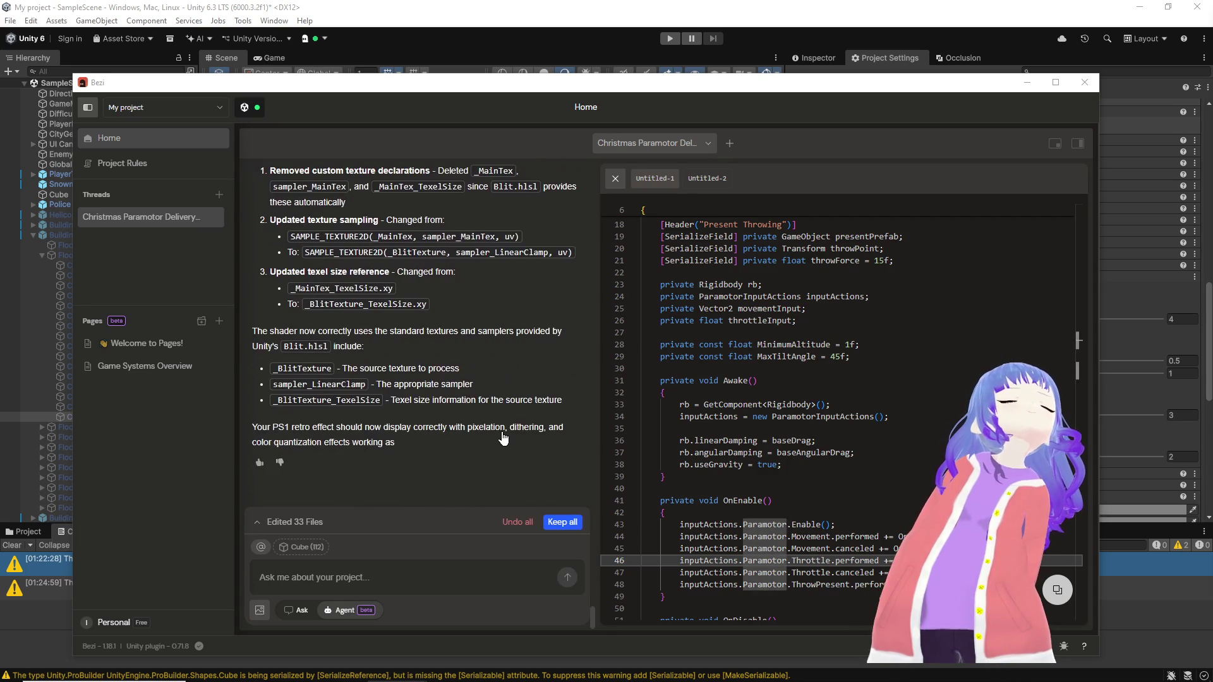
# Step: Back in Unity, turn on Retro PS1 dithering and coarsen its scale to 0.68
pyautogui.hotkey('alt', 'Tab')
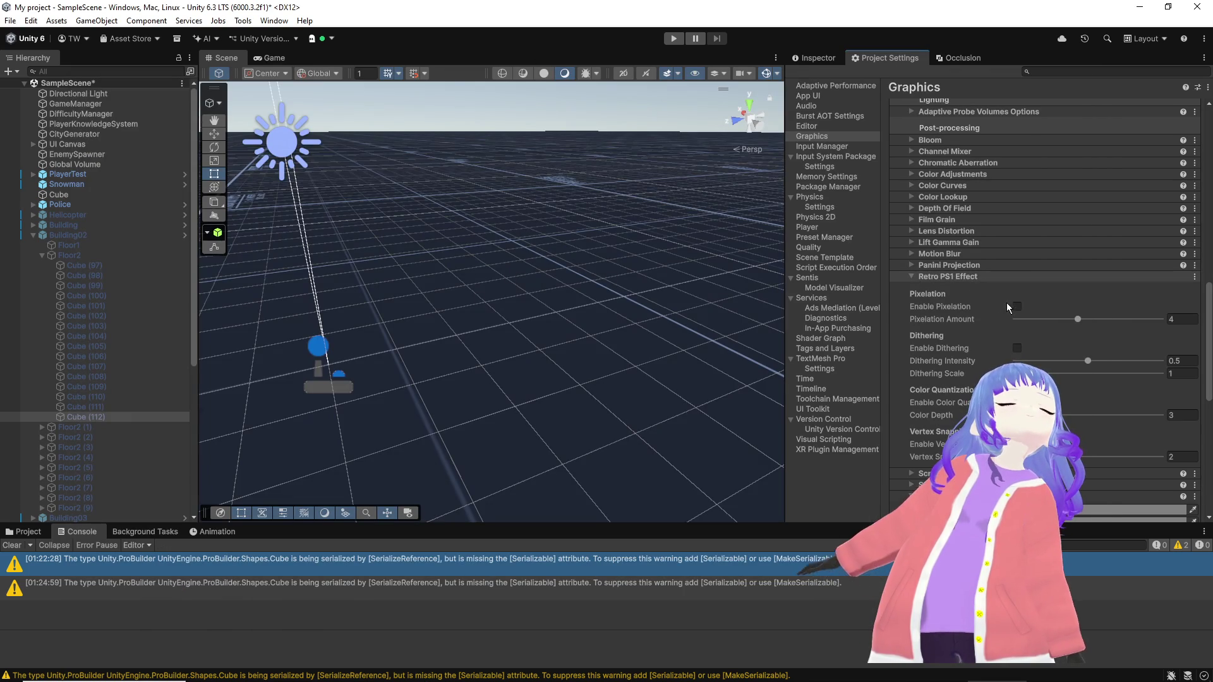
pyautogui.moveTo(541, 325)
pyautogui.mouseDown()
pyautogui.moveTo(379, 335)
pyautogui.moveTo(407, 320)
pyautogui.moveTo(642, 339)
pyautogui.mouseUp()
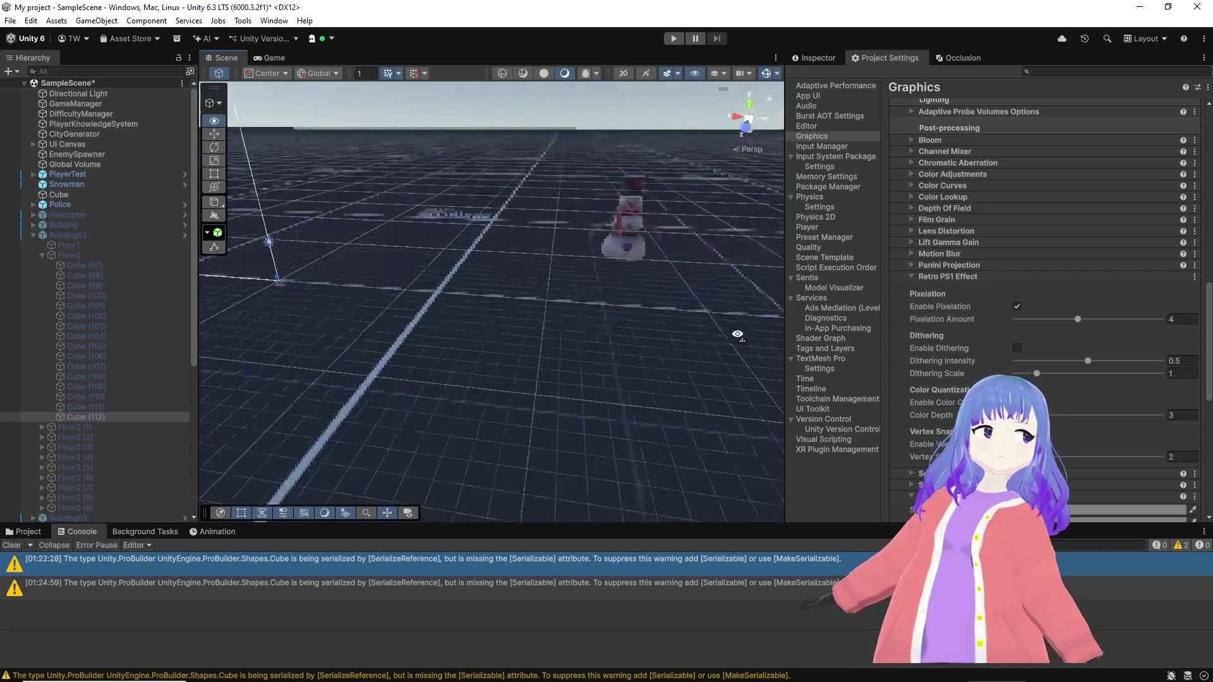
pyautogui.click(1018, 348)
pyautogui.moveTo(636, 304)
pyautogui.mouseDown()
pyautogui.moveTo(694, 274)
pyautogui.moveTo(777, 322)
pyautogui.mouseUp()
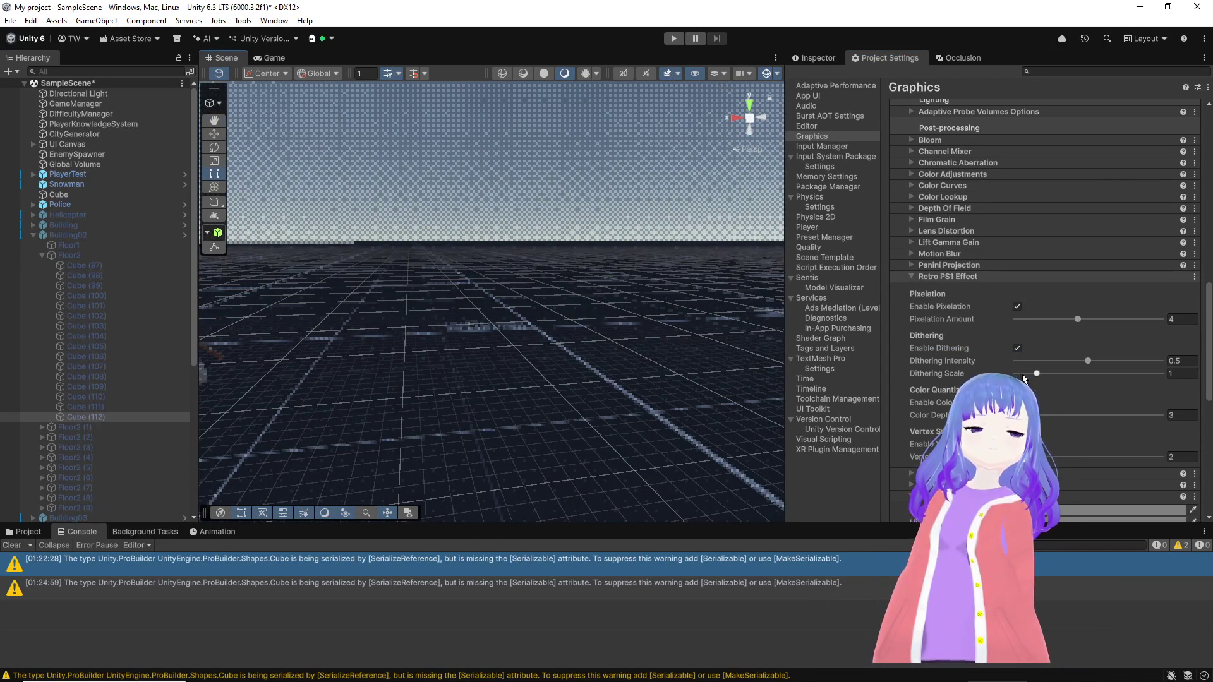
pyautogui.moveTo(1036, 374)
pyautogui.mouseDown()
pyautogui.moveTo(1056, 379)
pyautogui.moveTo(1024, 374)
pyautogui.moveTo(1053, 361)
pyautogui.mouseUp()
# Step: Set dithering intensity 0.255, pixelation amount 3 and colour depth 4, then start Play
pyautogui.click(1079, 319)
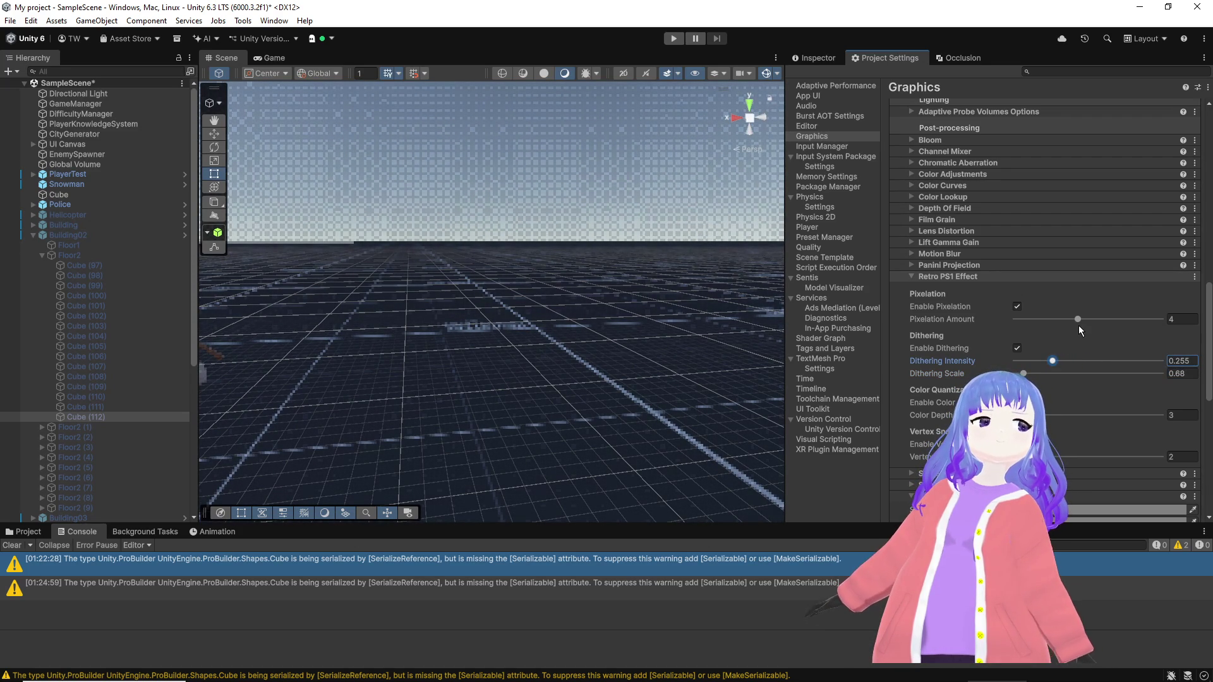
pyautogui.moveTo(1079, 321)
pyautogui.mouseDown()
pyautogui.moveTo(1017, 319)
pyautogui.moveTo(1052, 327)
pyautogui.mouseUp()
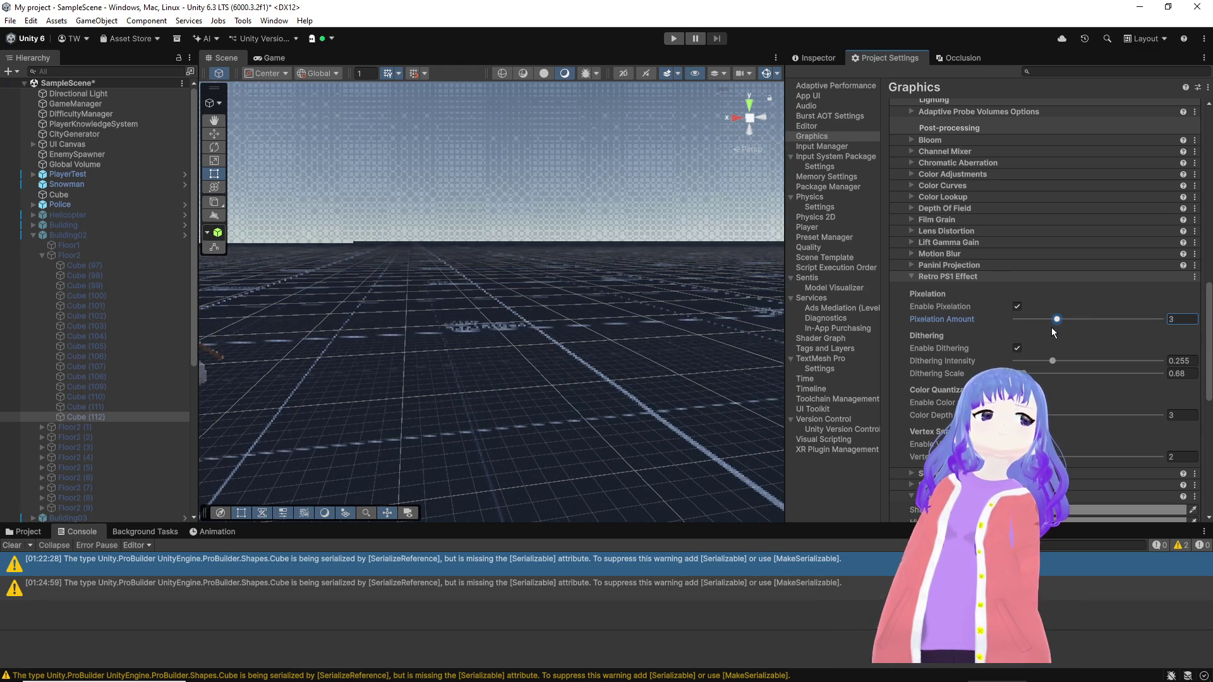
pyautogui.moveTo(1038, 415); pyautogui.dragTo(1055, 413)
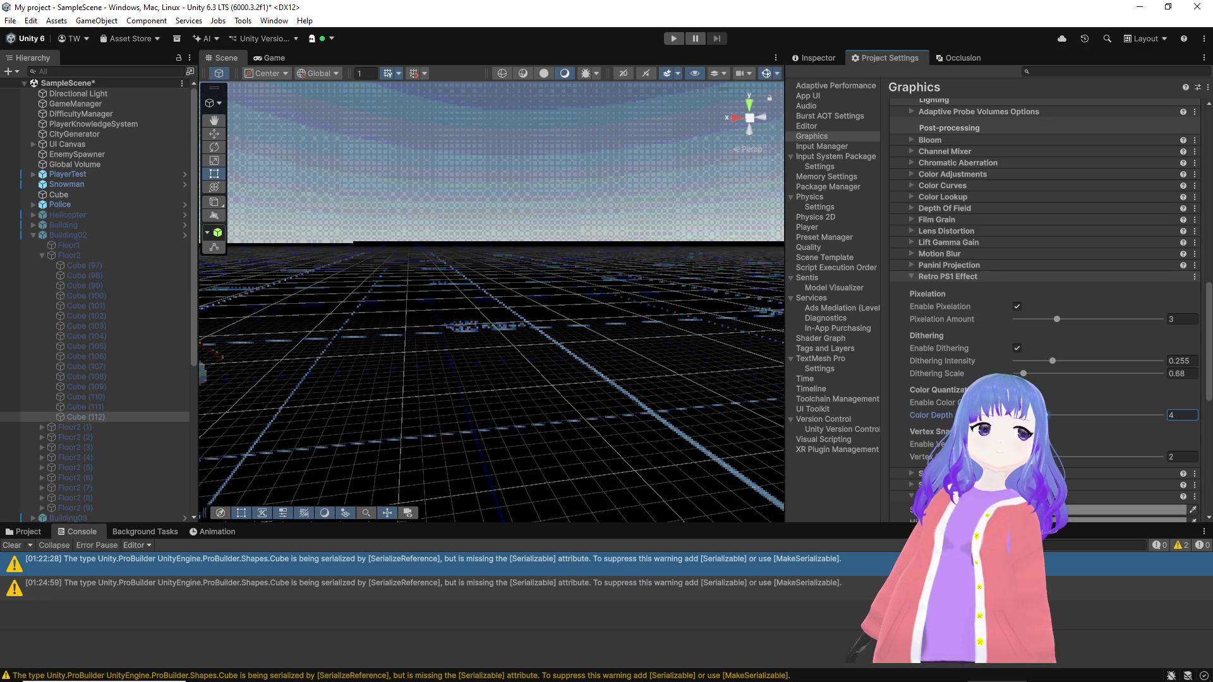
pyautogui.click(673, 38)
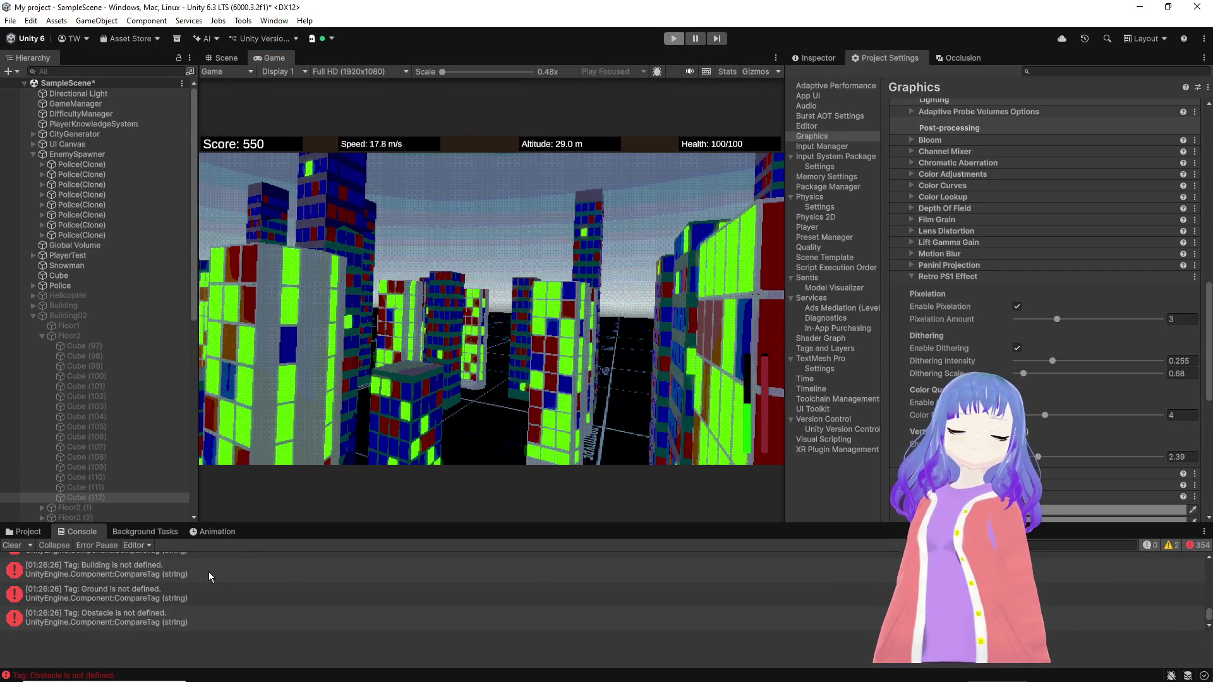
# Step: Open HomingMissile.cs from the 'Tag: Obstacle is not defined' console error
pyautogui.doubleClick(209, 571)
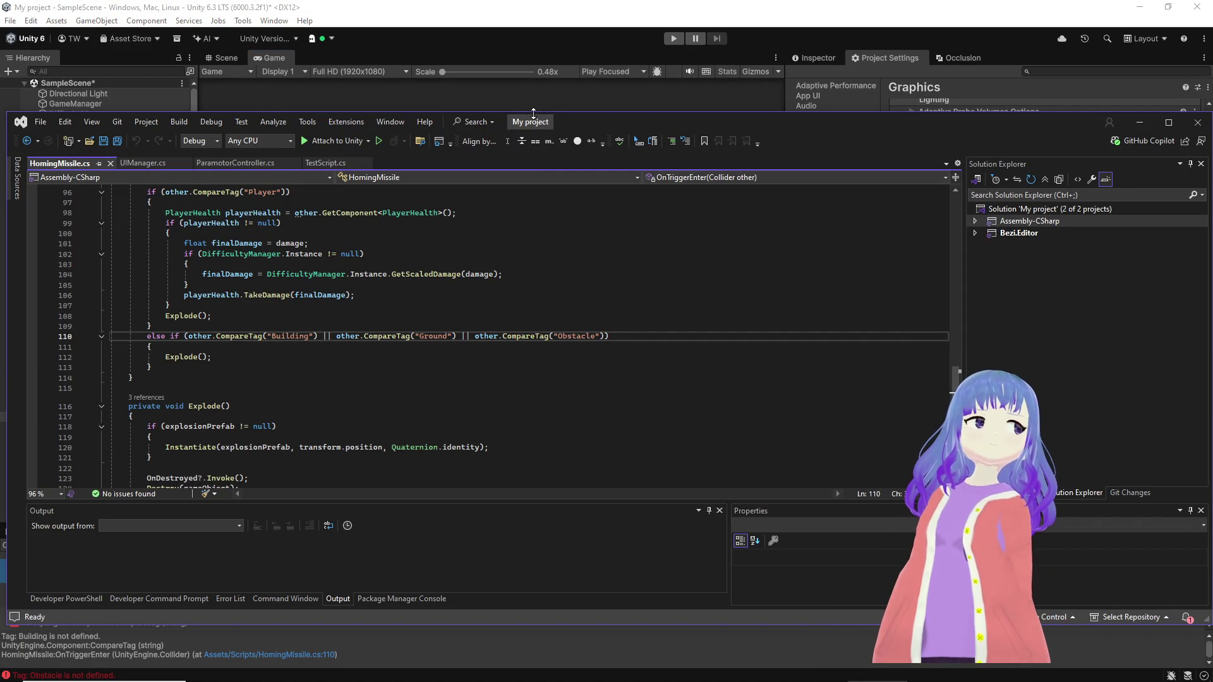
# Step: Return from Visual Studio to the Unity editor
pyautogui.hotkey('alt', 'Tab')
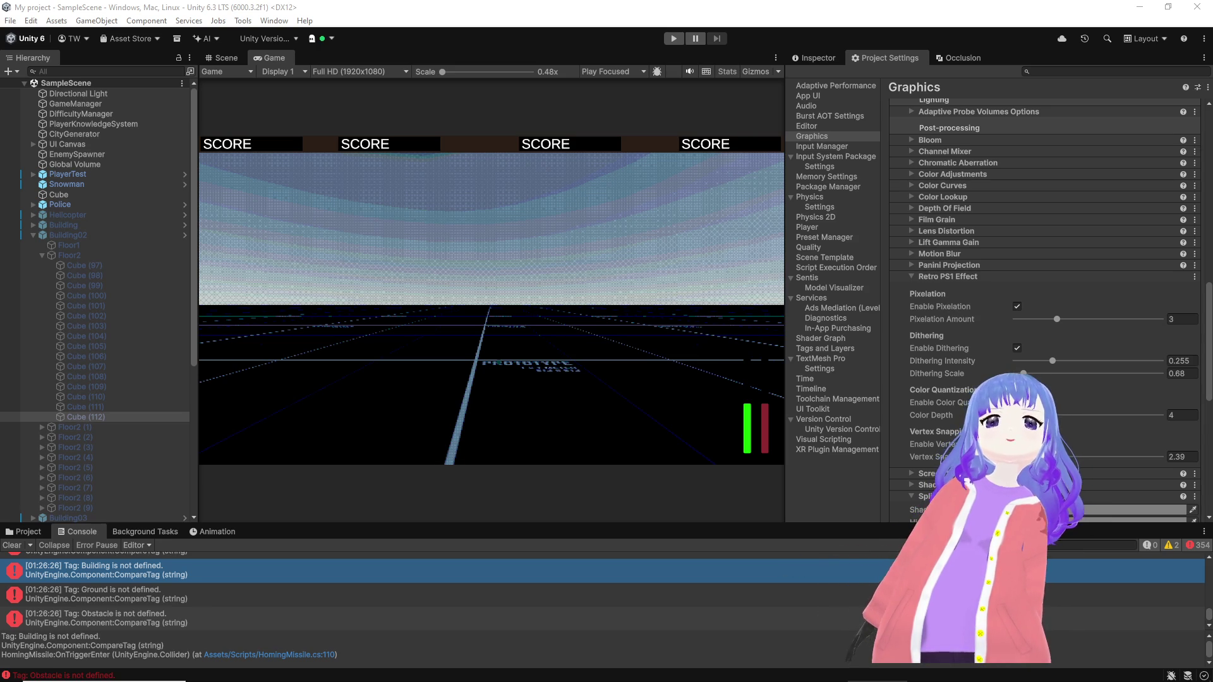
# Step: Undock the Project Settings panel and show the Tag choices for Cube (112)
pyautogui.hotkey('shift', 'space')
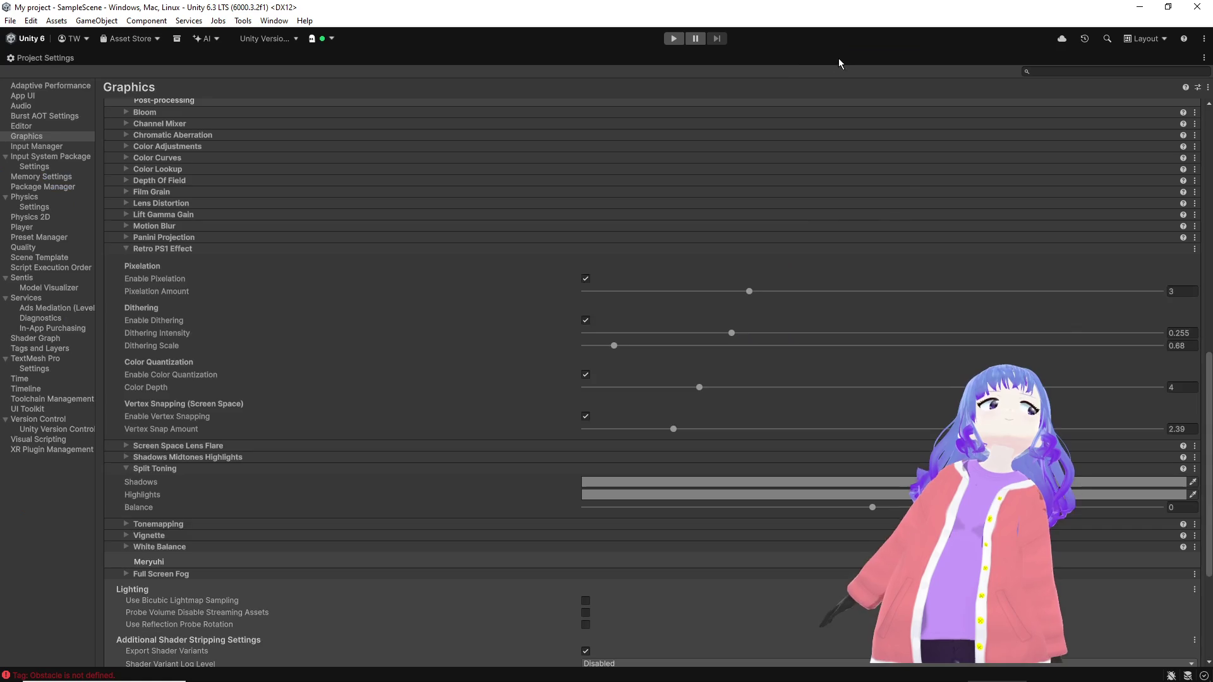
pyautogui.hotkey('shift', 'space')
pyautogui.moveTo(900, 59); pyautogui.dragTo(941, 132)
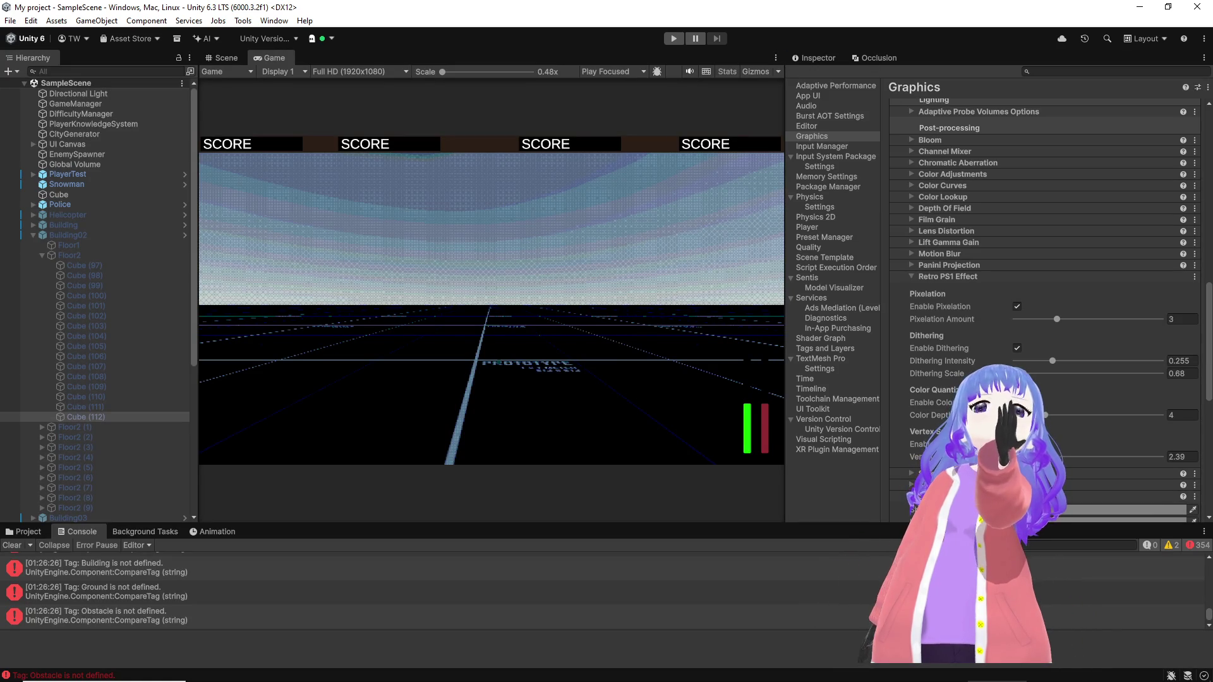
pyautogui.moveTo(941, 131)
pyautogui.mouseDown()
pyautogui.moveTo(1030, 194)
pyautogui.moveTo(1141, 192)
pyautogui.mouseUp()
pyautogui.scroll(-3, 872, 133)
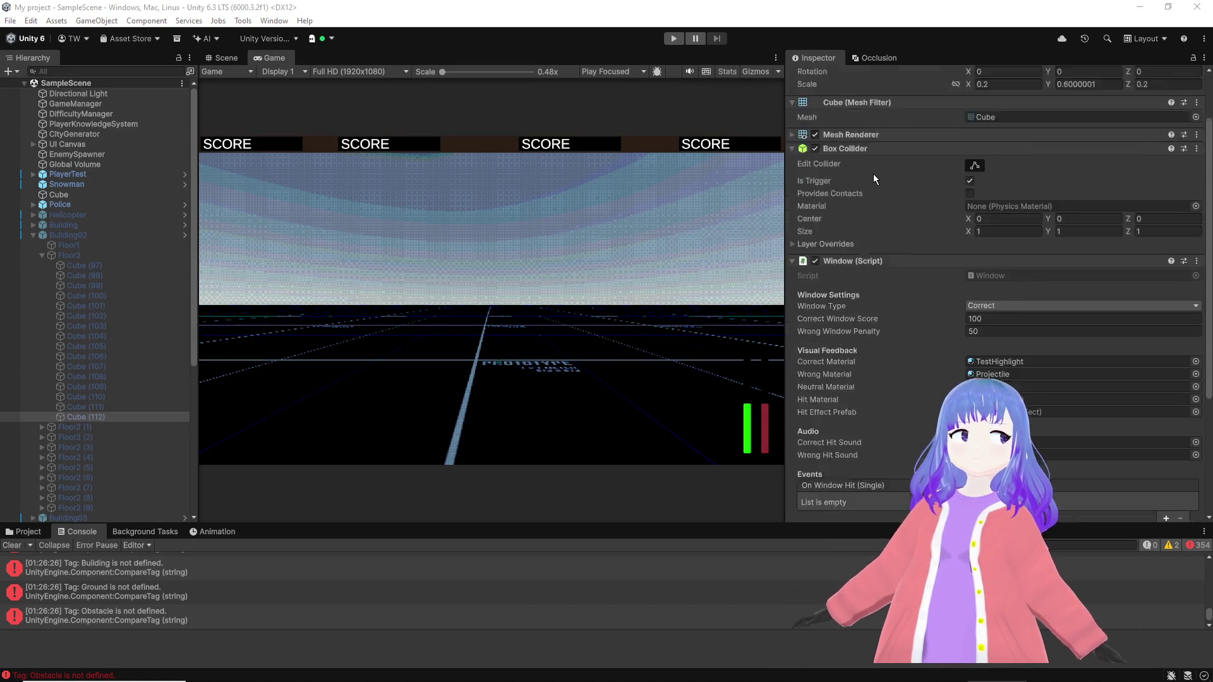
pyautogui.scroll(3, 873, 174)
pyautogui.click(891, 92)
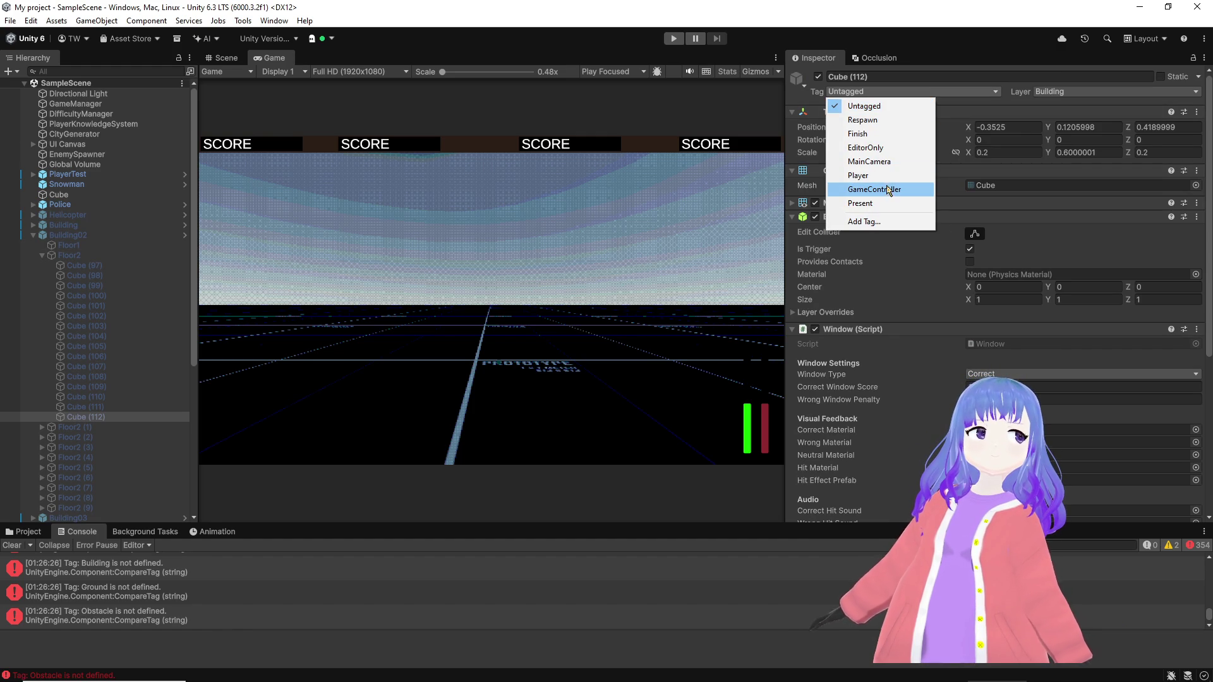
# Step: Add the tags Building and Obstacle to the project's Tags & Layers list
pyautogui.click(878, 222)
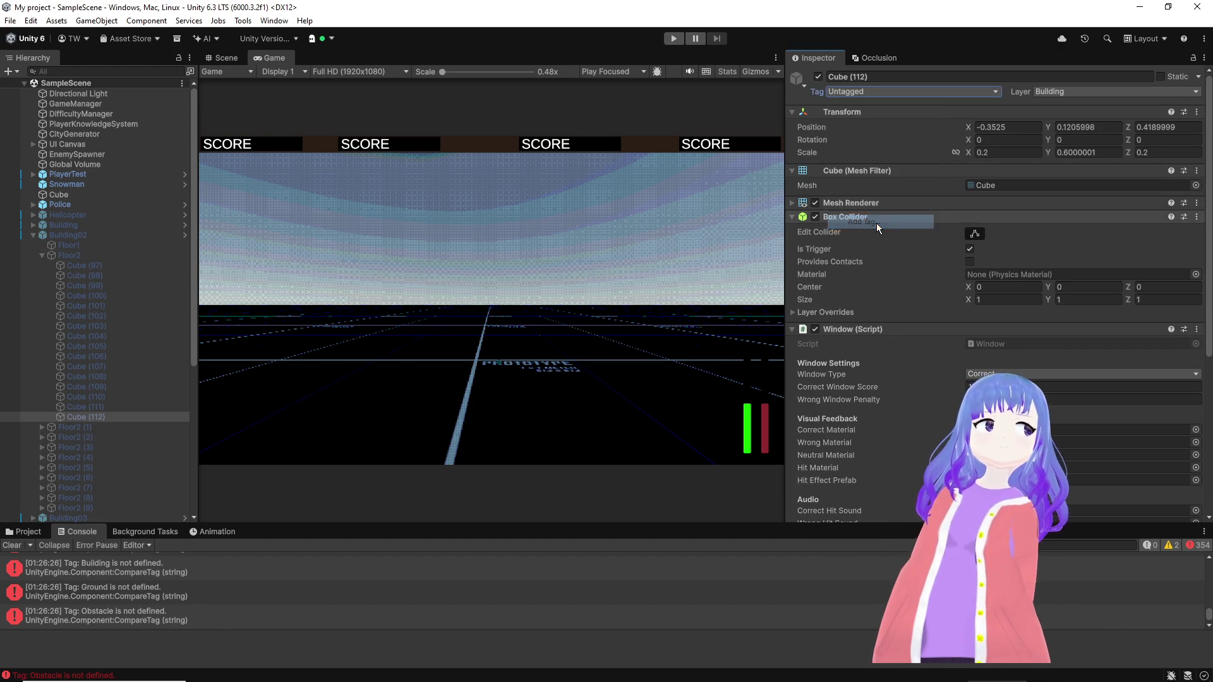
pyautogui.click(1176, 145)
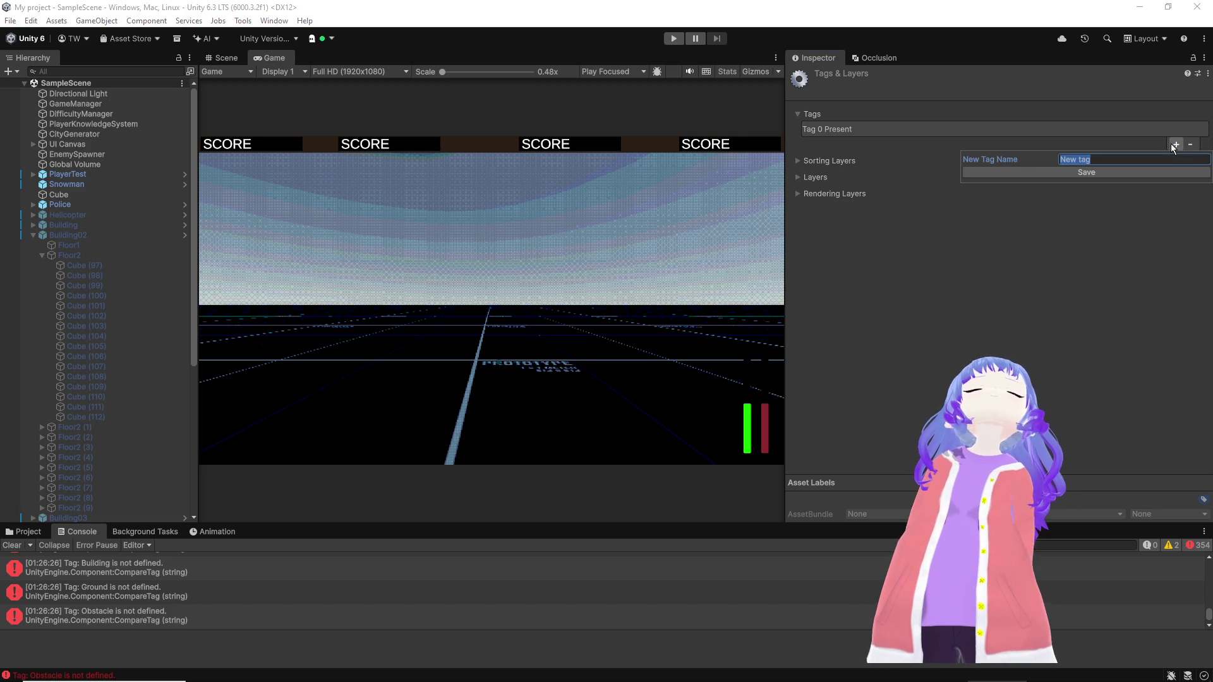
pyautogui.write('Building')
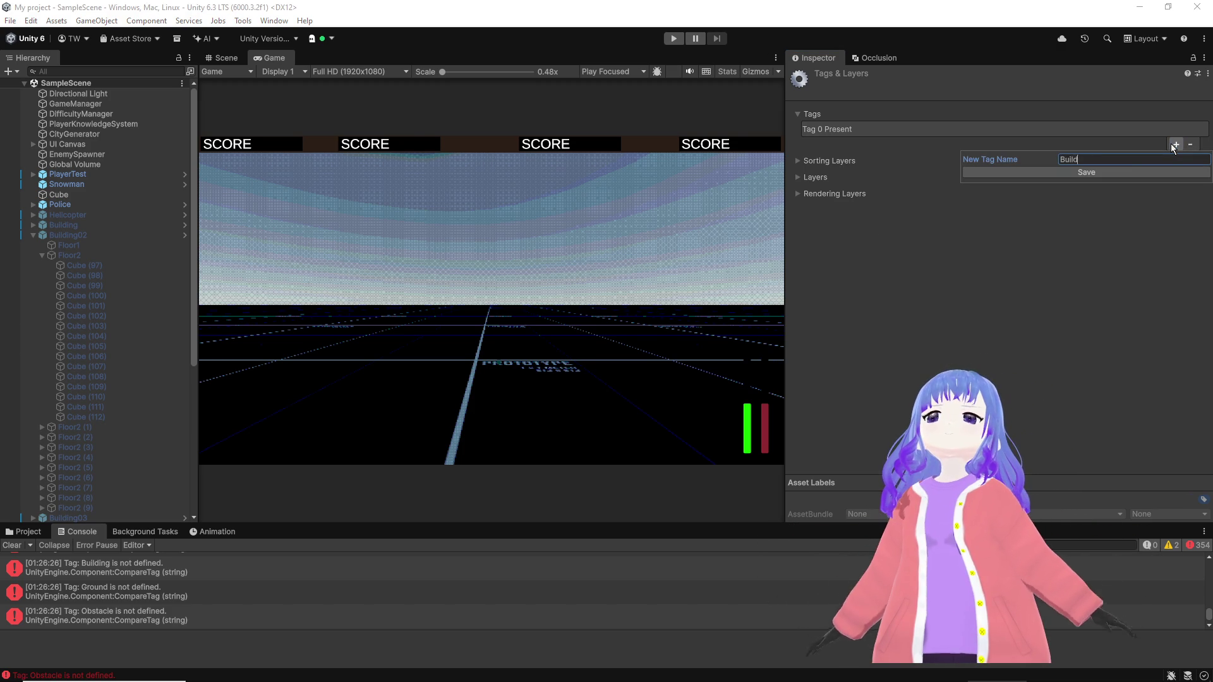
pyautogui.press('Return')
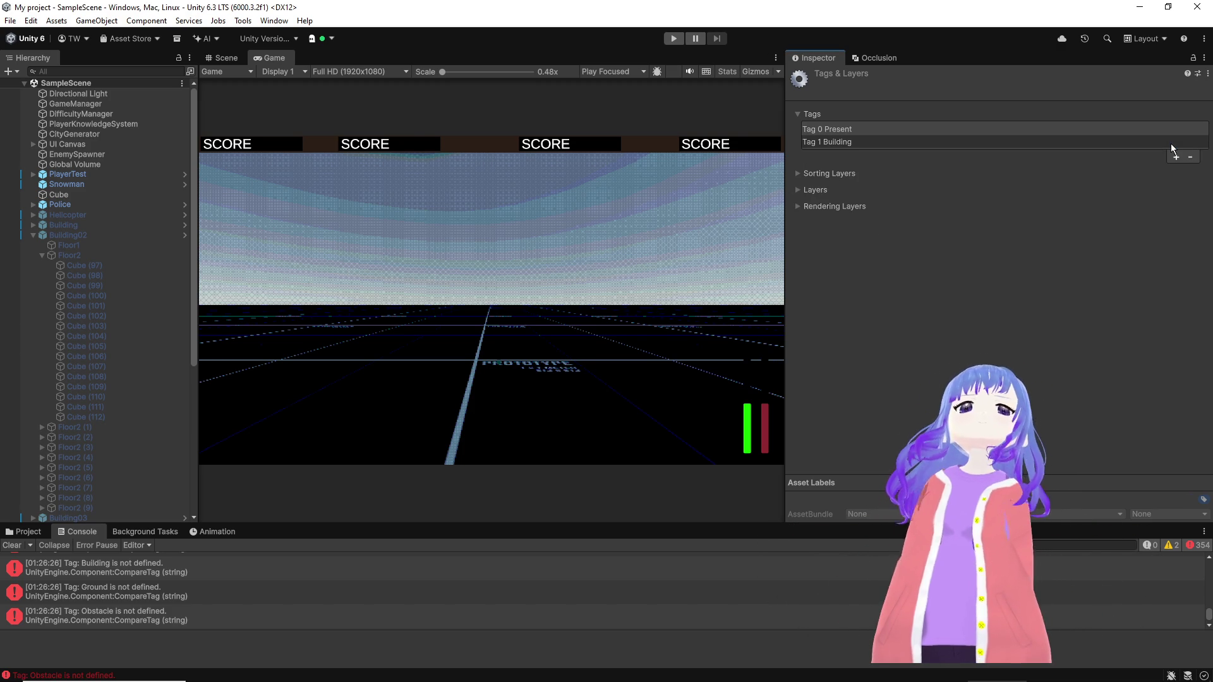
pyautogui.click(1175, 157)
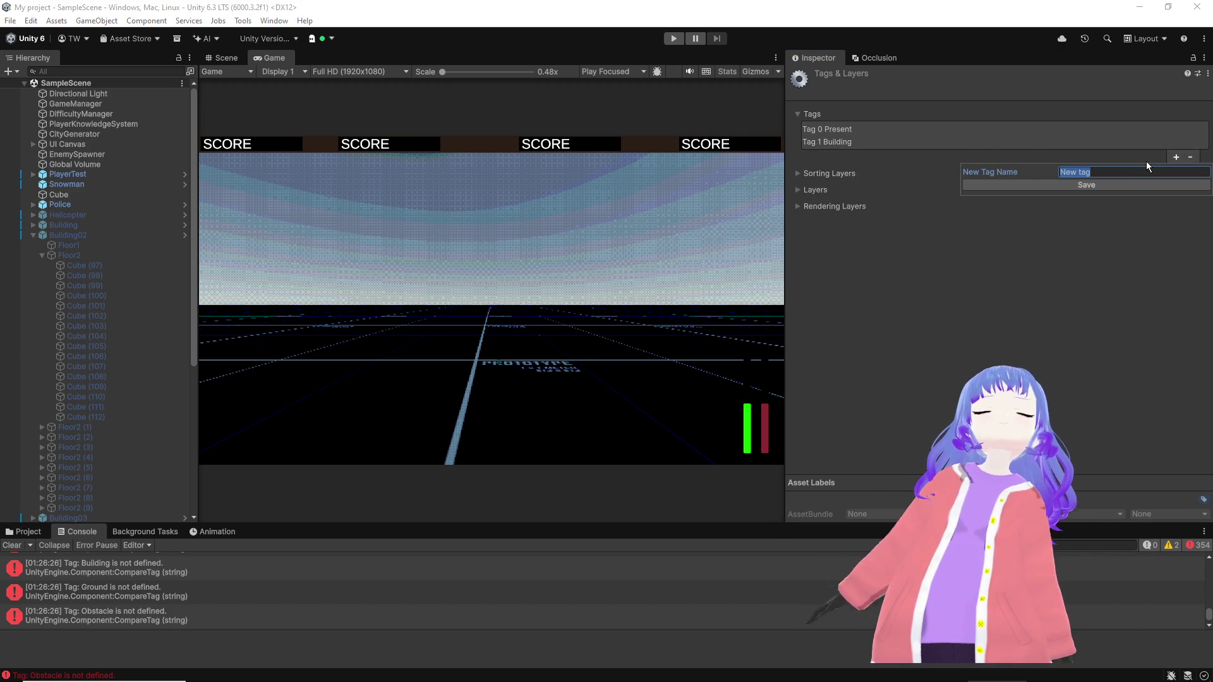
pyautogui.press('BackSpace')
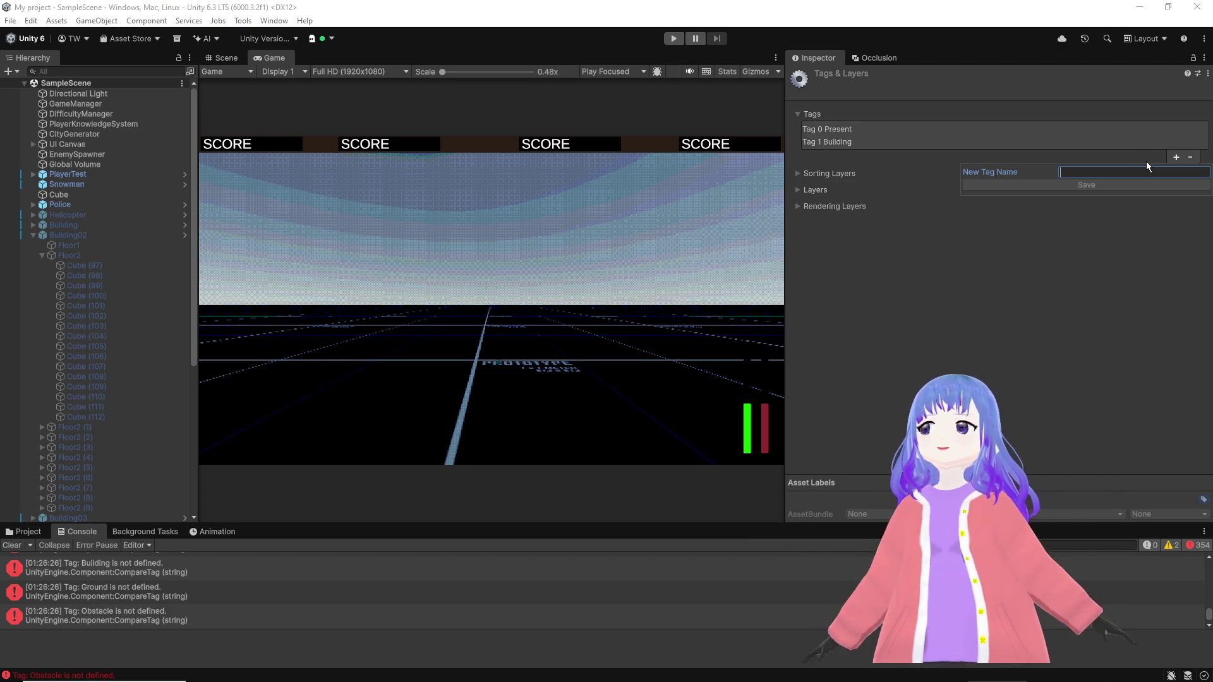
pyautogui.write('Obstacle')
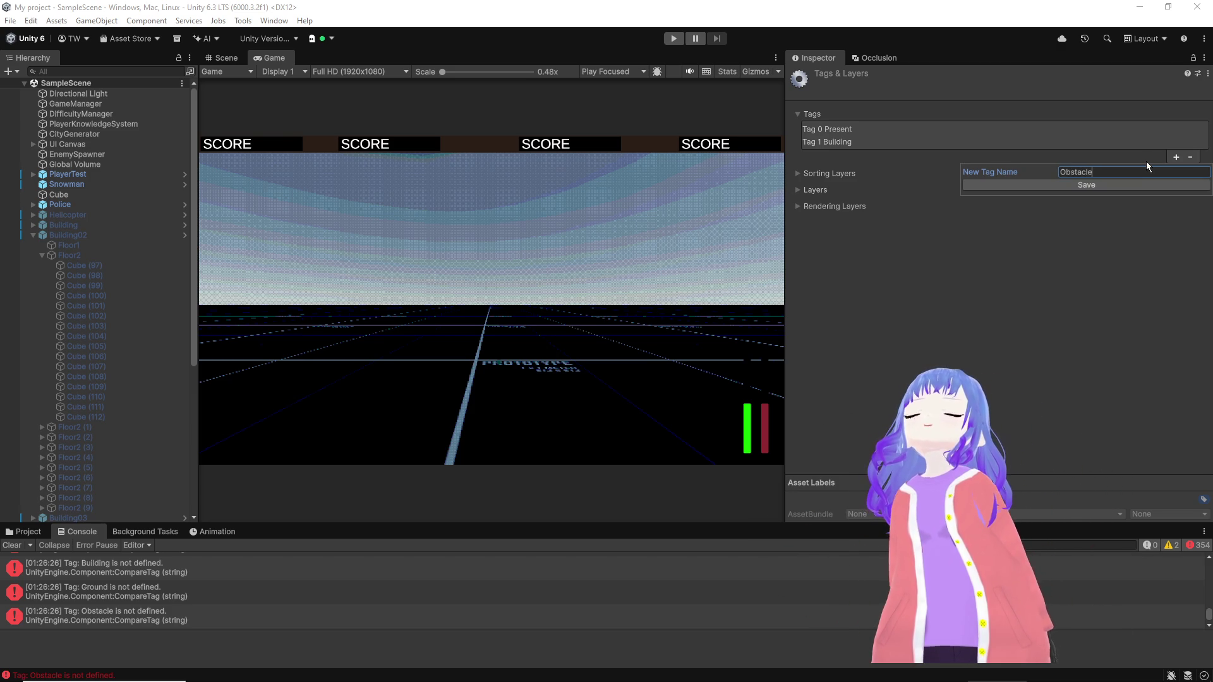
pyautogui.press('Return')
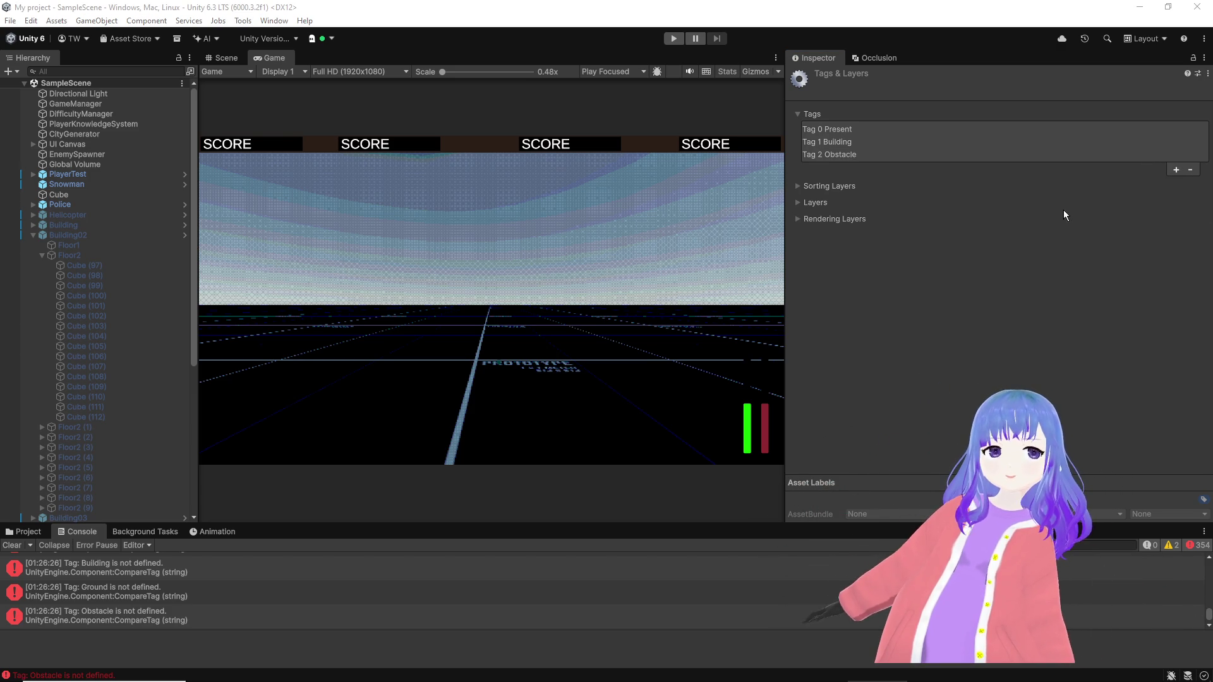
pyautogui.click(1175, 169)
pyautogui.write('G')
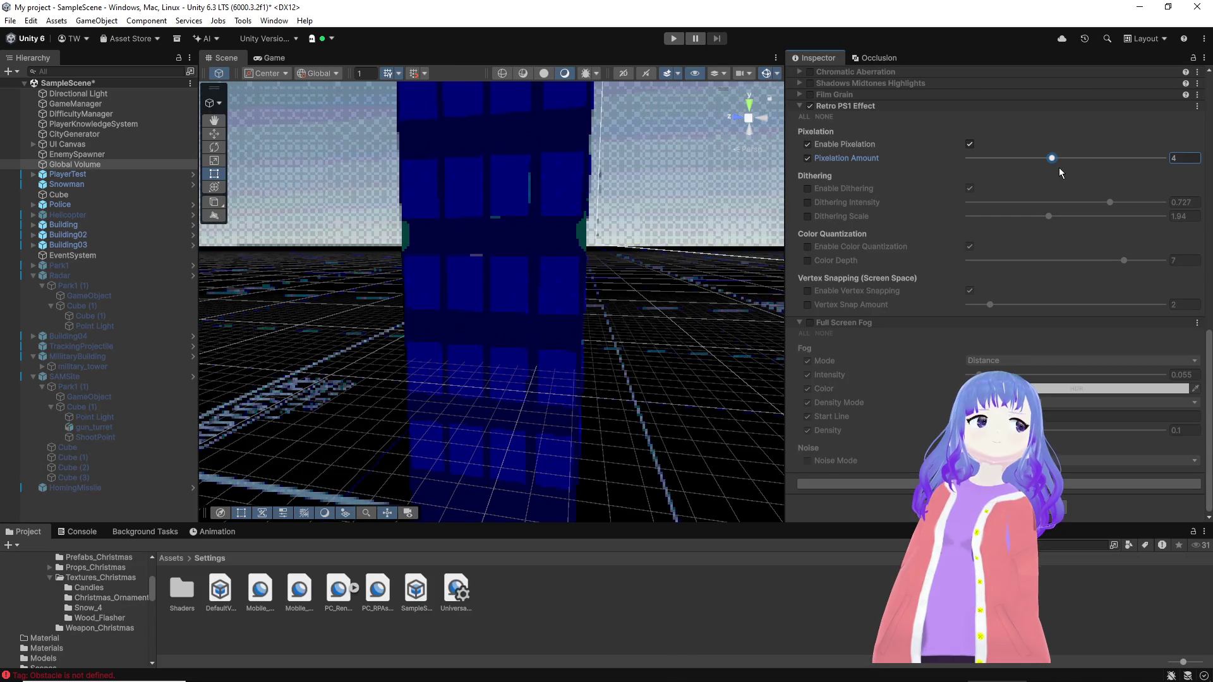
# Step: Set Retro PS1 pixelation to 2 and enable dithering overrides at 0.318/1.69
pyautogui.moveTo(1038, 168); pyautogui.dragTo(1002, 168)
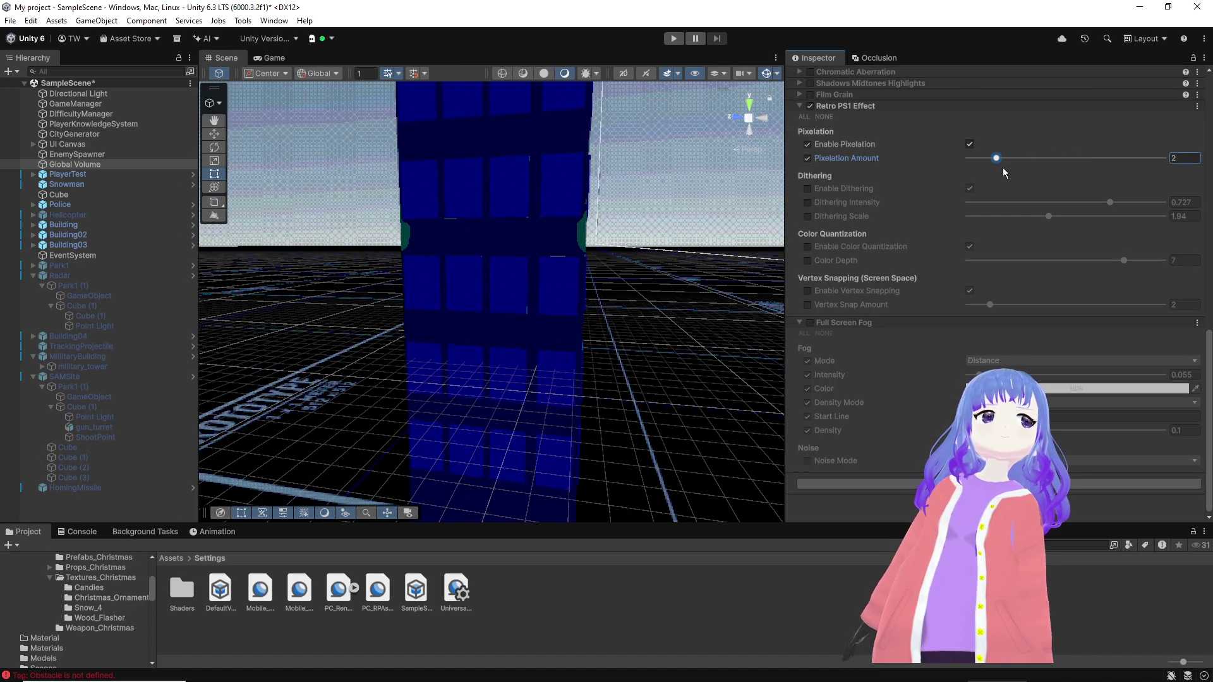
pyautogui.click(806, 189)
pyautogui.click(806, 217)
pyautogui.moveTo(1055, 202); pyautogui.dragTo(977, 204)
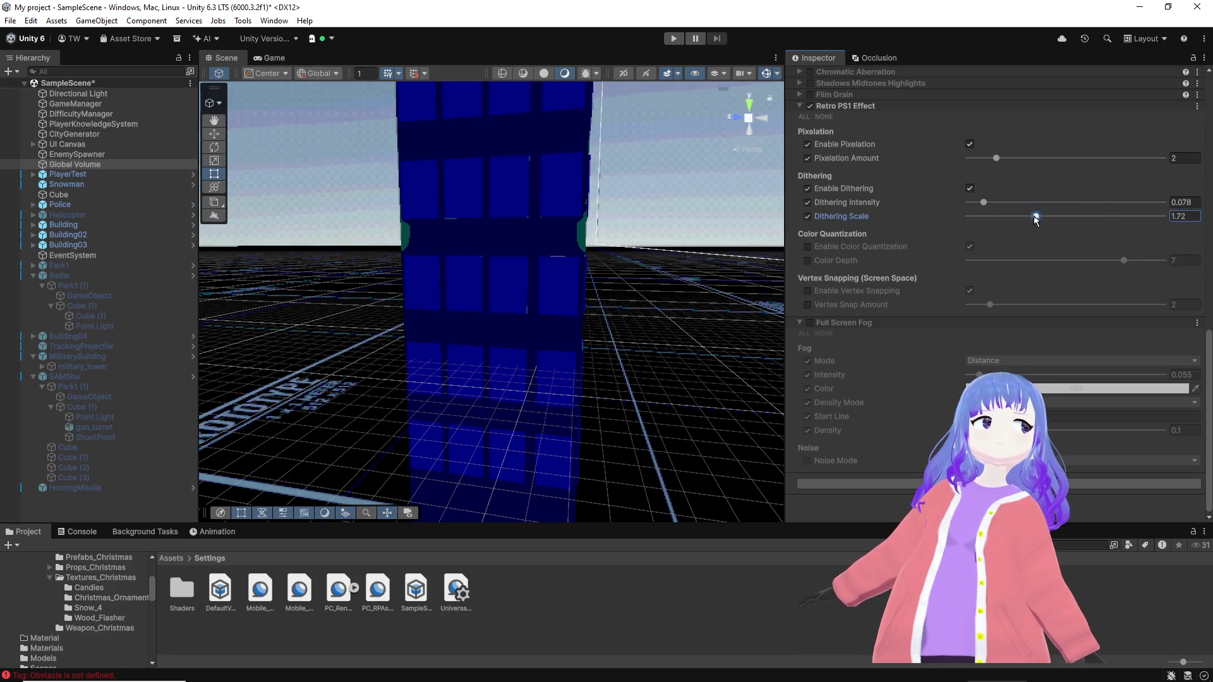
pyautogui.moveTo(1005, 202); pyautogui.dragTo(1049, 202)
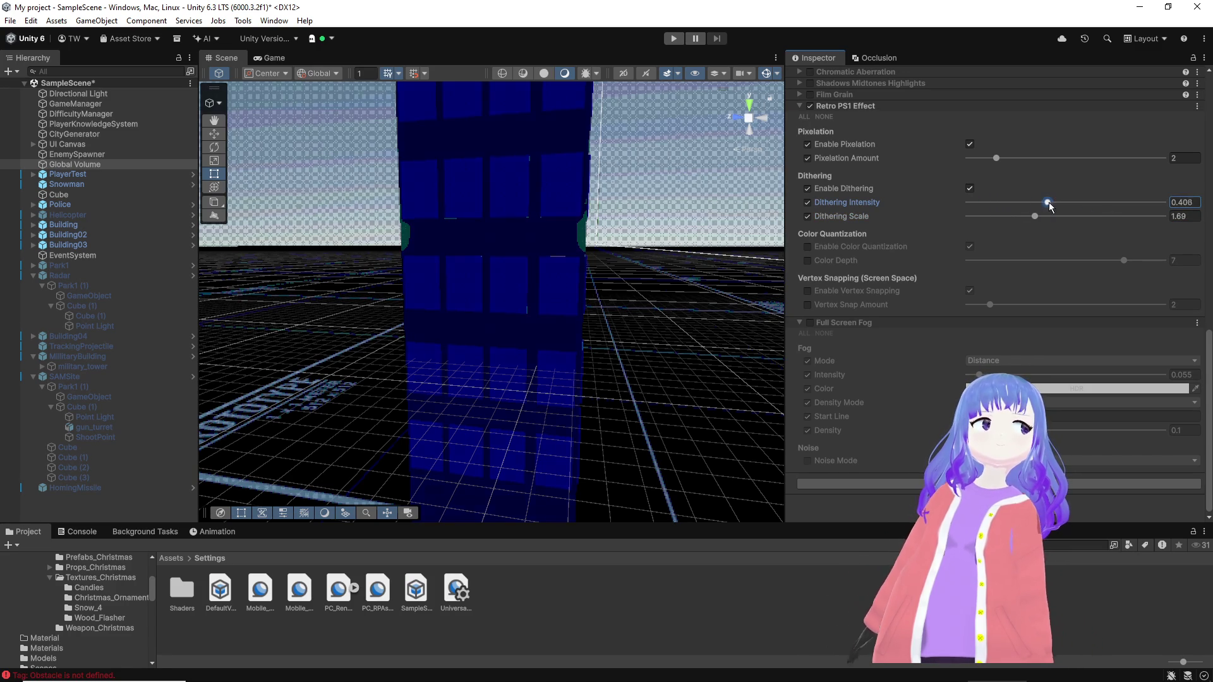
# Step: Enable colour depth 7 and vertex snap 6.59, and switch on the Full Screen Fog overrides
pyautogui.click(807, 260)
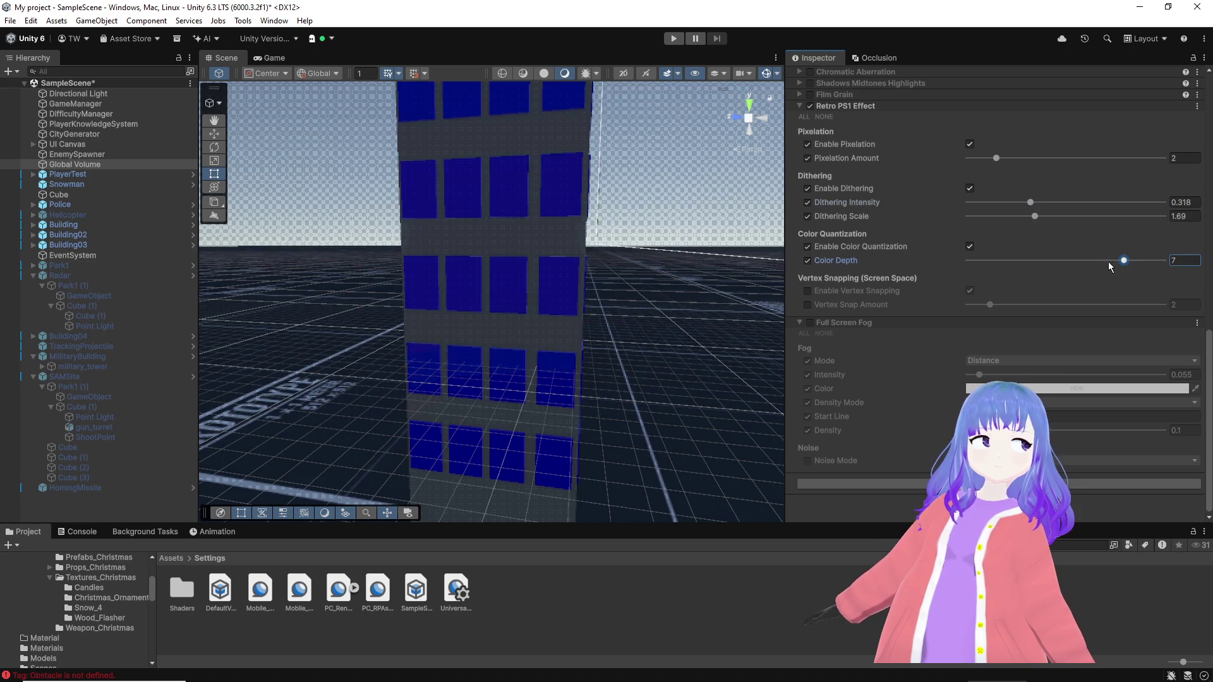
pyautogui.moveTo(1109, 262); pyautogui.dragTo(1024, 262)
pyautogui.moveTo(1105, 260); pyautogui.dragTo(1157, 260)
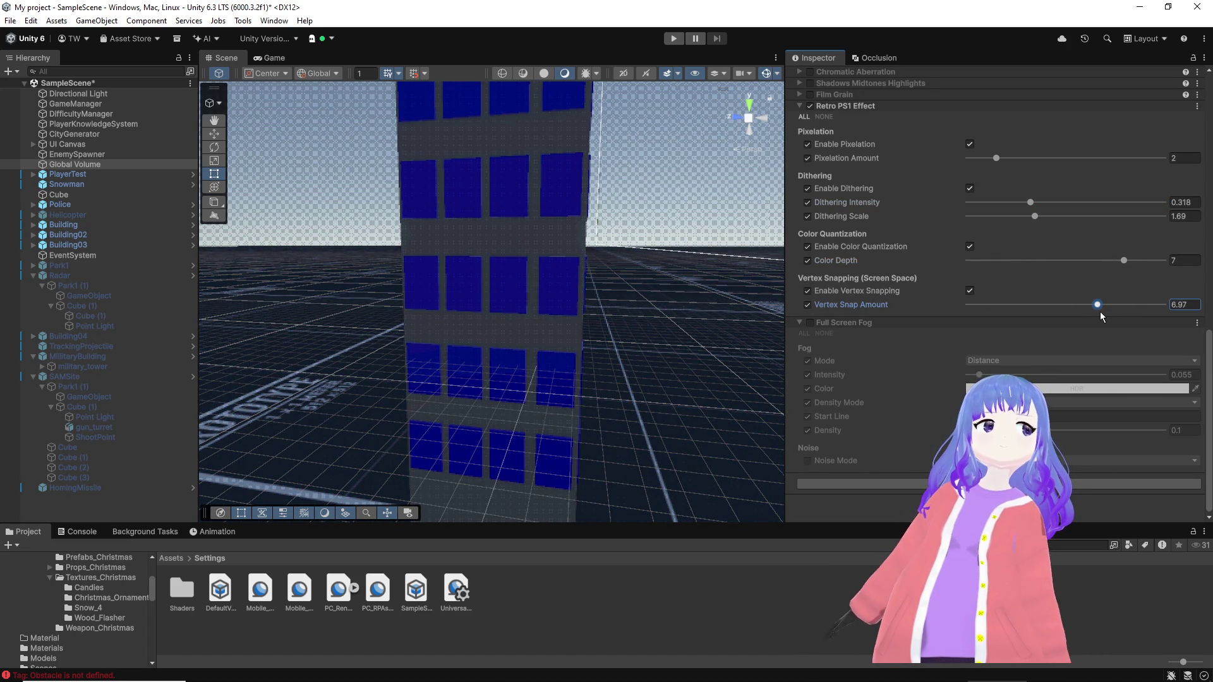
pyautogui.click(812, 324)
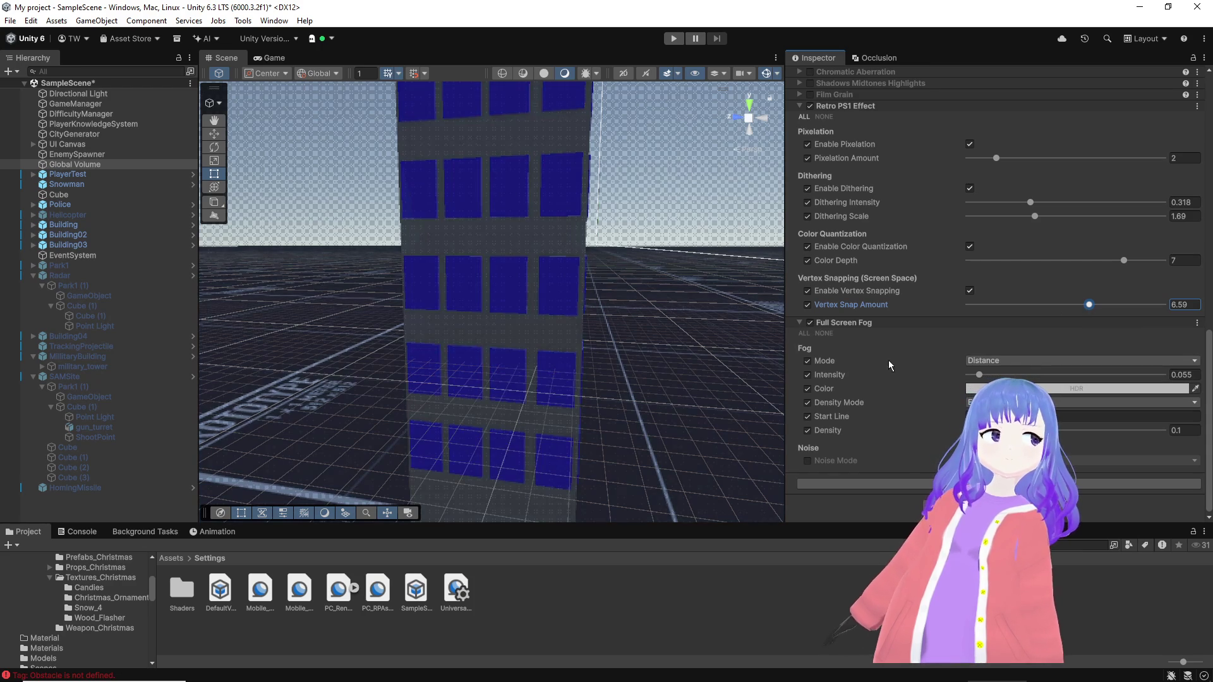
# Step: Raise the fog intensity to 0.354 and switch the Full Screen Fog to Depth mode
pyautogui.moveTo(986, 375); pyautogui.dragTo(1024, 377)
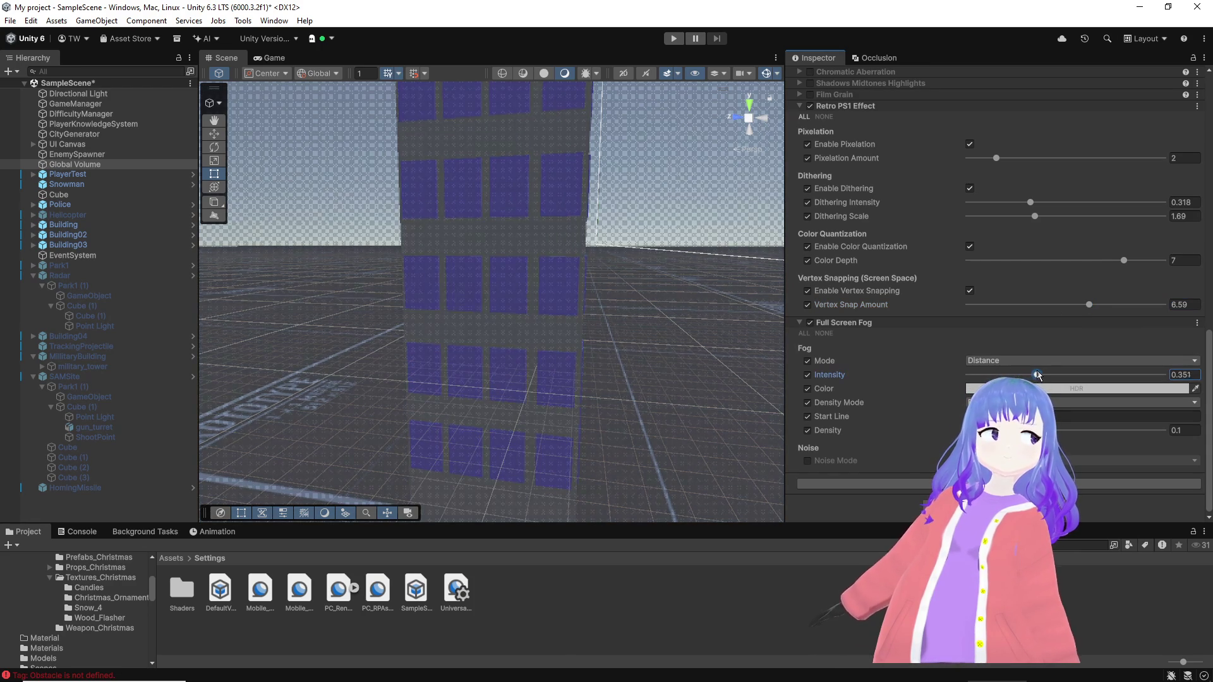
pyautogui.moveTo(602, 301); pyautogui.dragTo(641, 281)
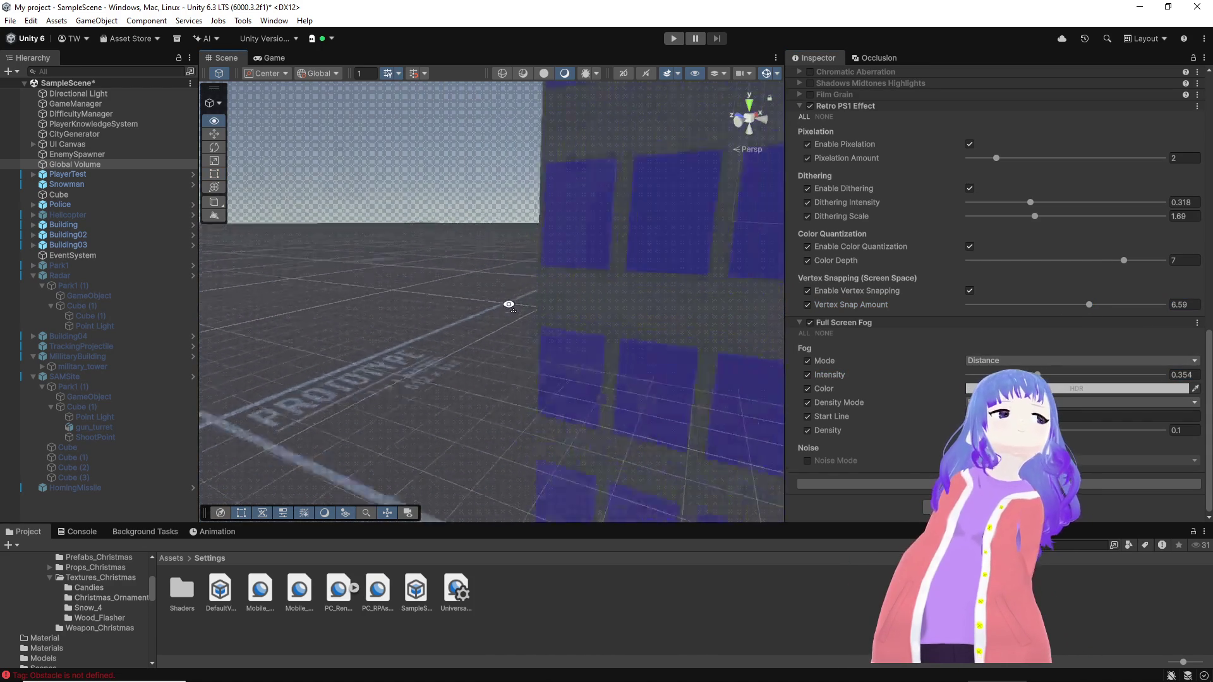
pyautogui.moveTo(641, 282); pyautogui.dragTo(882, 302)
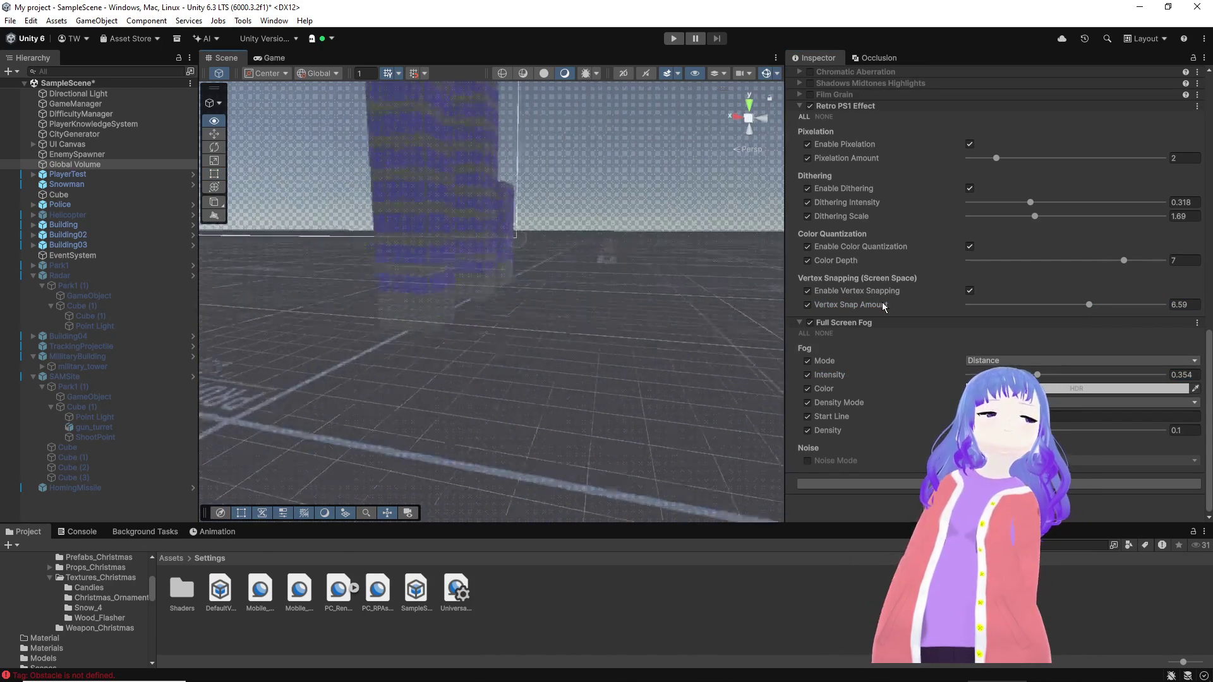
pyautogui.click(1002, 362)
pyautogui.click(998, 376)
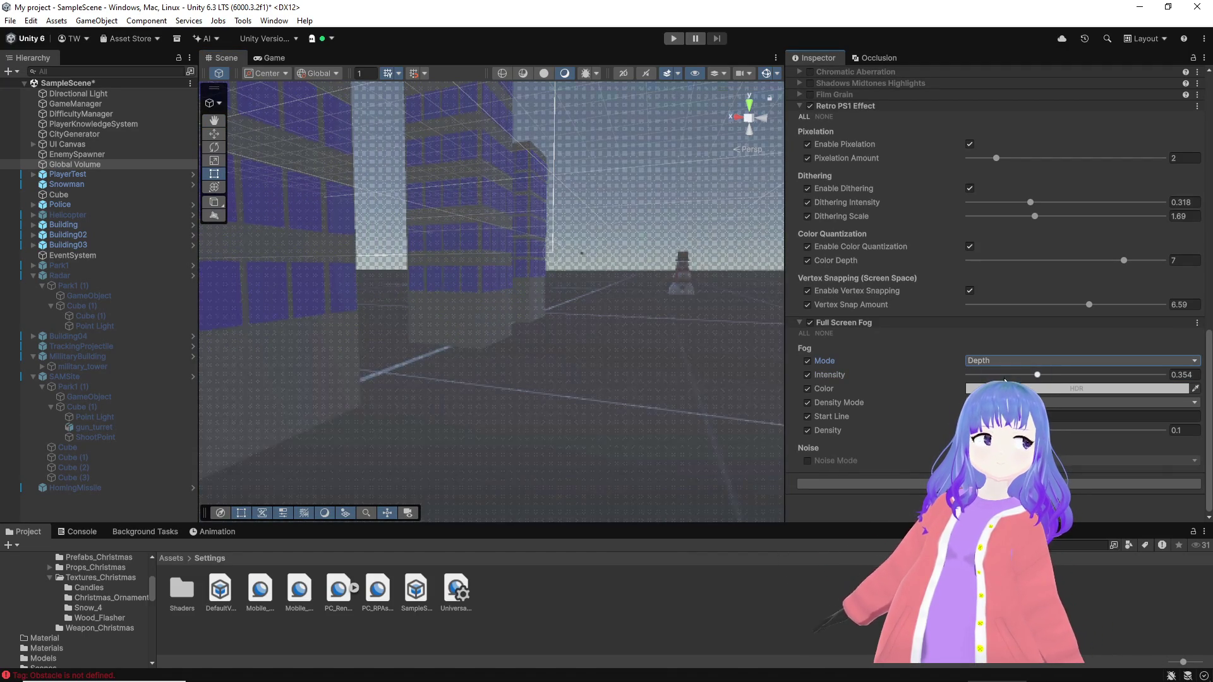
pyautogui.moveTo(591, 336)
pyautogui.mouseDown()
pyautogui.moveTo(569, 305)
pyautogui.moveTo(699, 313)
pyautogui.mouseUp()
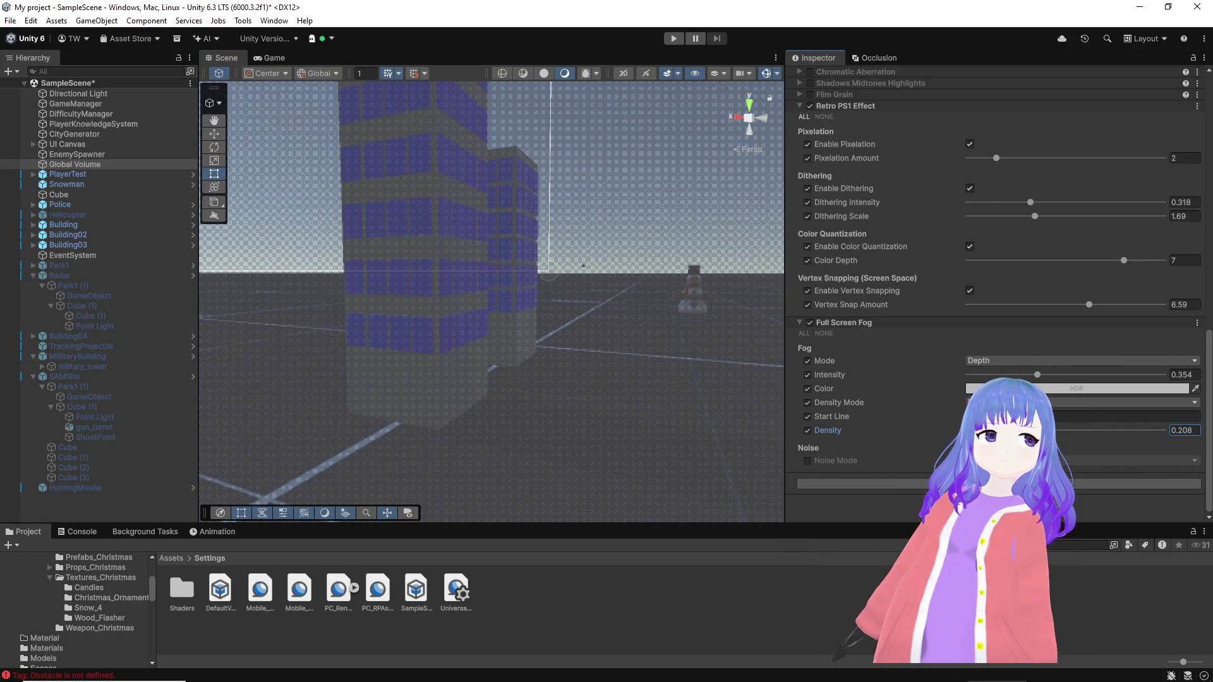
# Step: Enable the fog Noise Mode override and set Density to 0.208
pyautogui.click(807, 461)
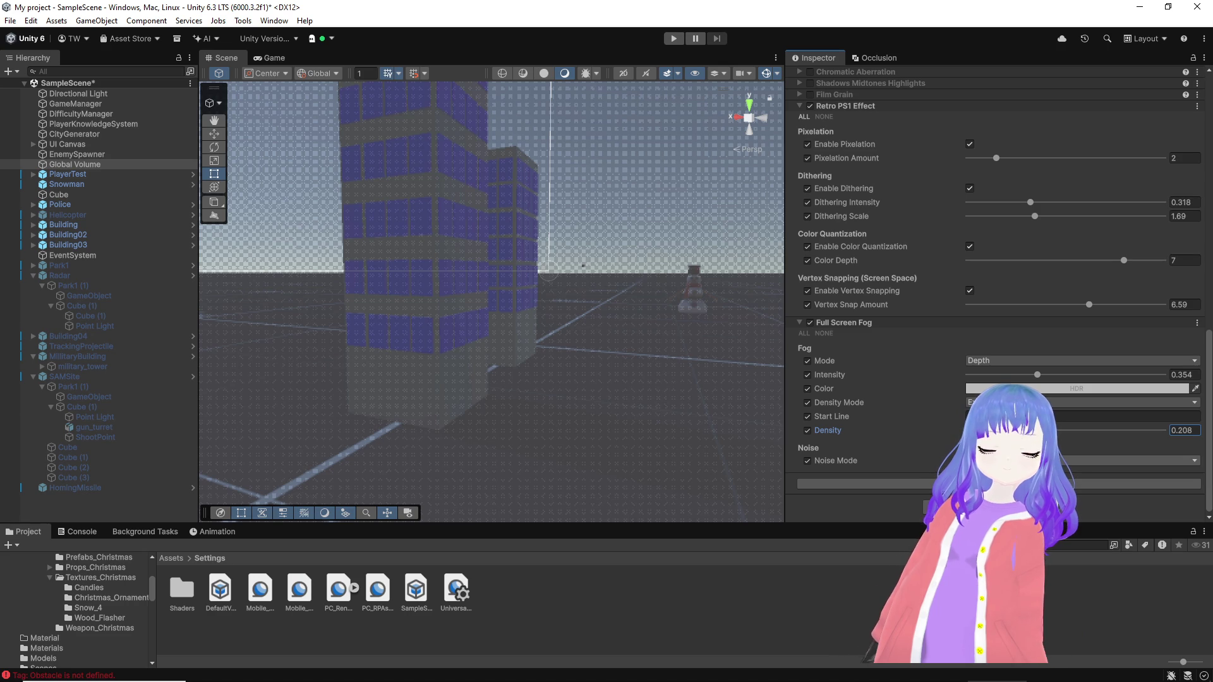
pyautogui.click(877, 461)
pyautogui.moveTo(639, 407); pyautogui.dragTo(672, 380)
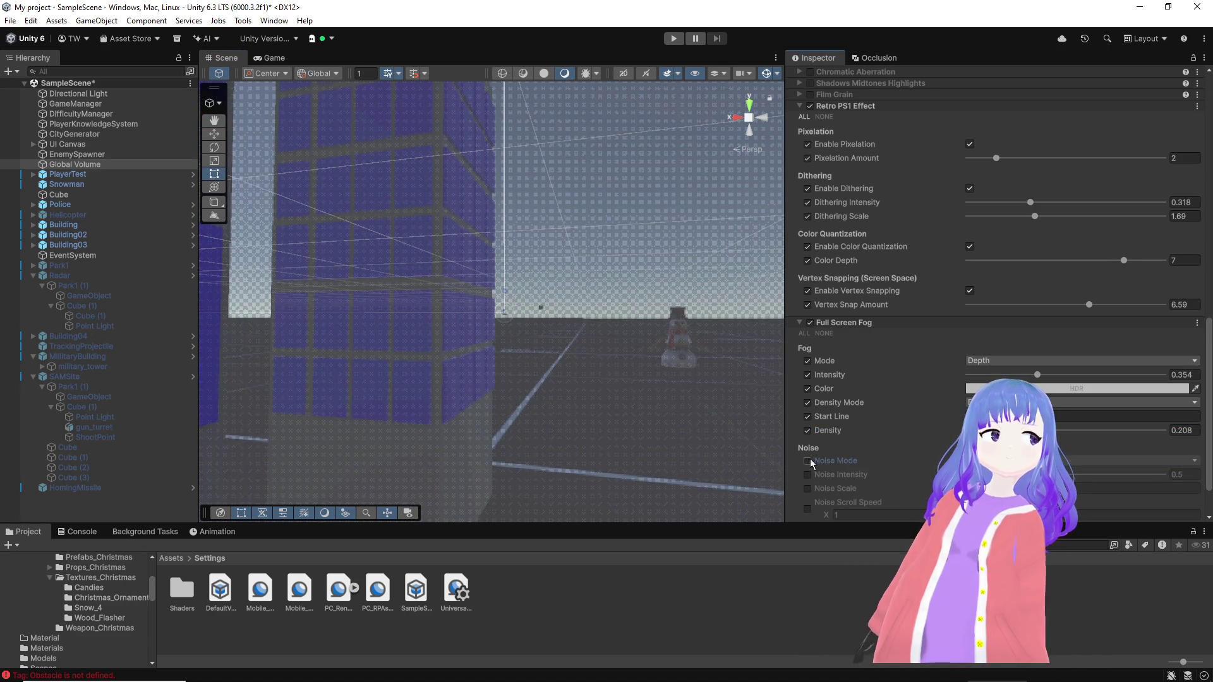
pyautogui.moveTo(632, 407); pyautogui.dragTo(658, 441)
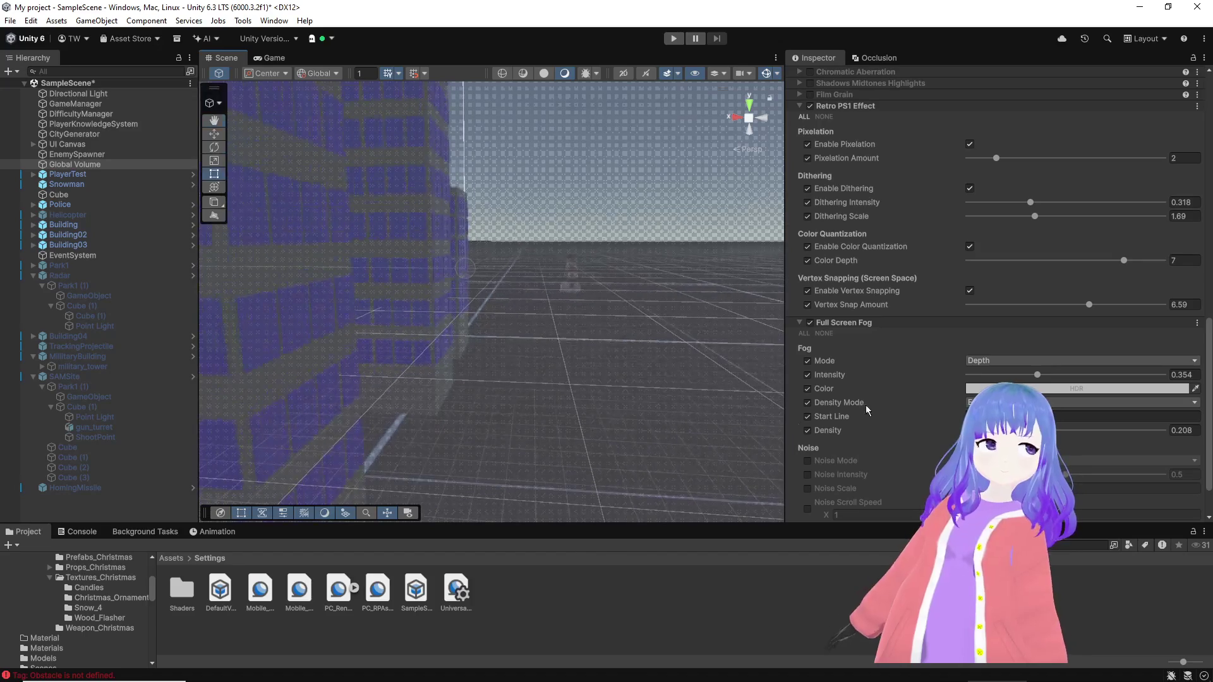
pyautogui.click(1062, 431)
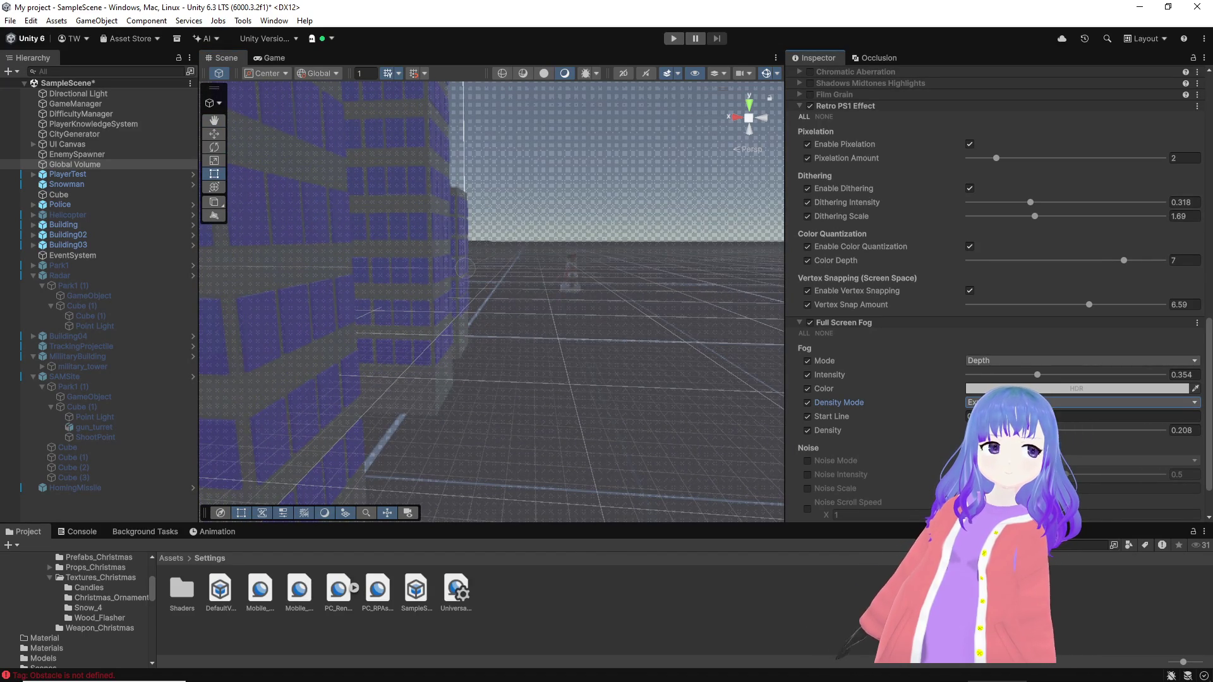
pyautogui.click(1118, 389)
pyautogui.click(1087, 352)
# Step: Change the Full Screen Fog colour from pale bluish grey to a dark grey
pyautogui.moveTo(1090, 352)
pyautogui.mouseDown()
pyautogui.moveTo(1087, 365)
pyautogui.moveTo(1098, 352)
pyautogui.moveTo(1103, 362)
pyautogui.moveTo(1101, 326)
pyautogui.mouseUp()
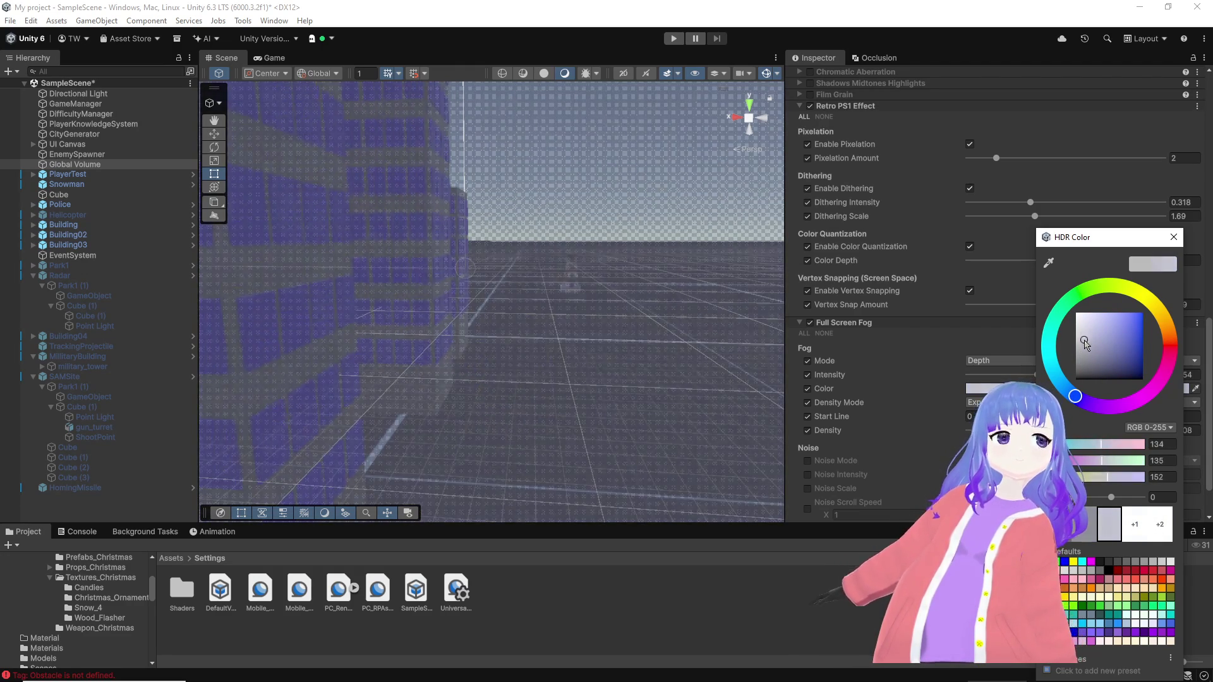
pyautogui.moveTo(1098, 340); pyautogui.dragTo(1078, 347)
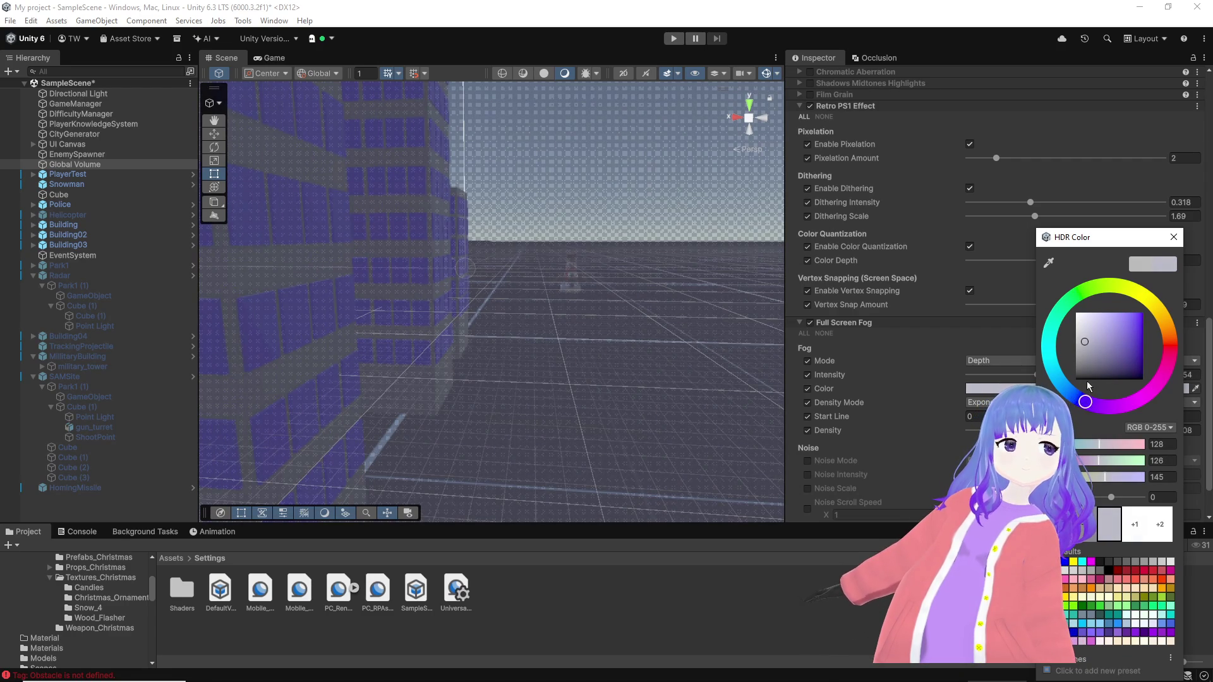
pyautogui.click(1079, 370)
pyautogui.moveTo(1078, 369); pyautogui.dragTo(1079, 364)
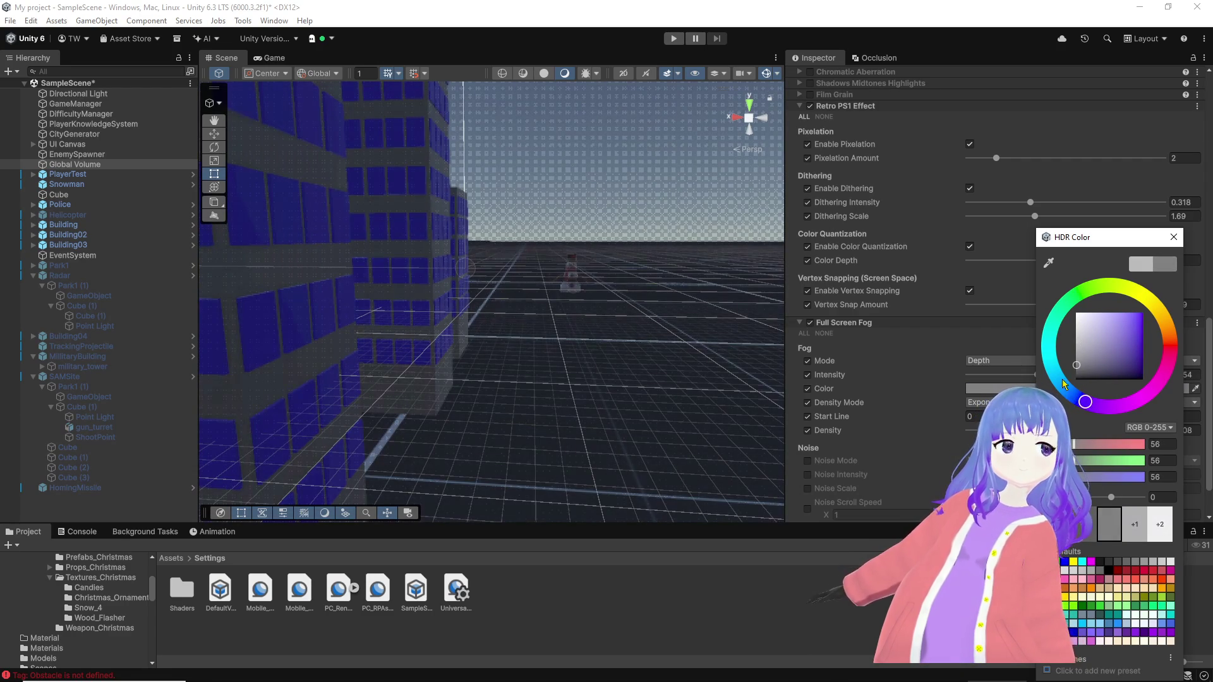
pyautogui.moveTo(680, 325); pyautogui.dragTo(758, 368)
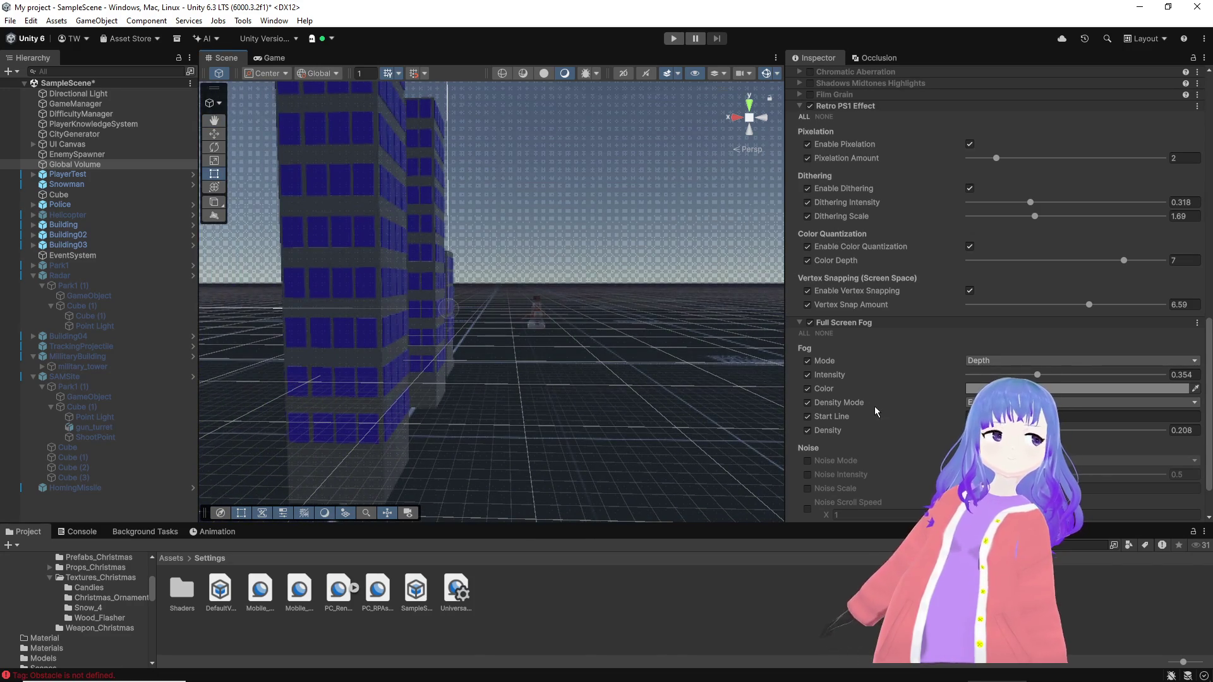
pyautogui.click(951, 414)
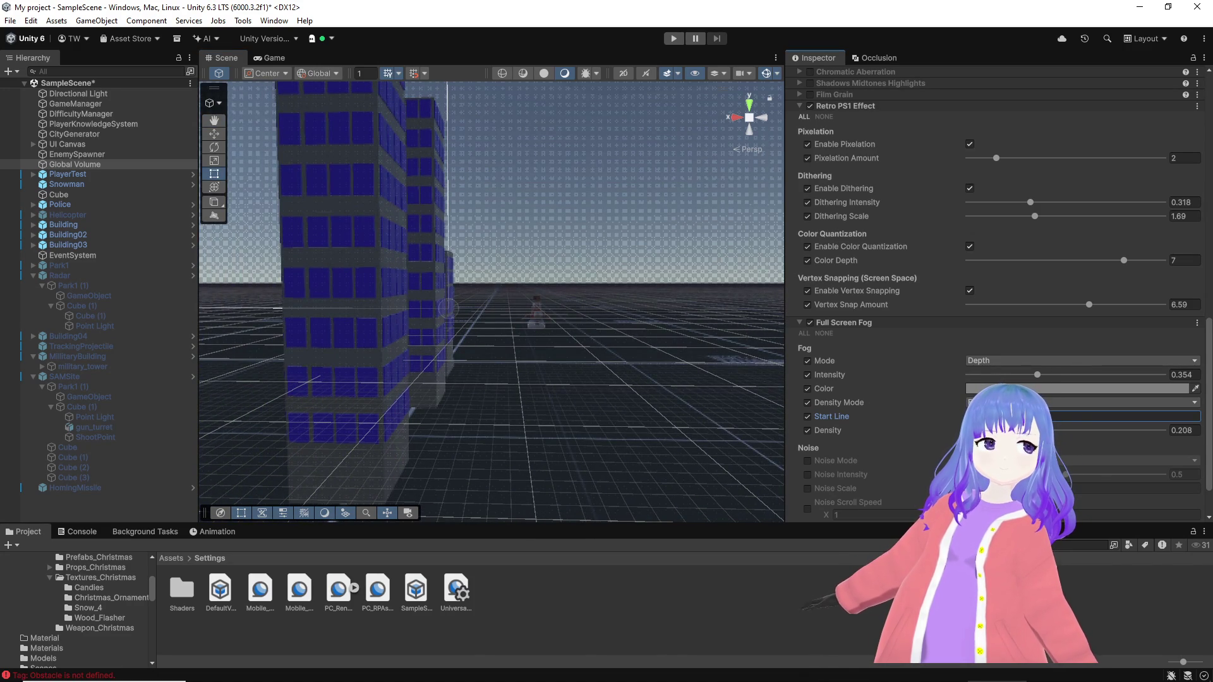
# Step: Switch the Full Screen Fog Mode back to Distance with a start line of 9.16
pyautogui.moveTo(569, 324)
pyautogui.mouseDown()
pyautogui.moveTo(481, 314)
pyautogui.moveTo(493, 314)
pyautogui.mouseUp()
pyautogui.scroll(-1, 937, 446)
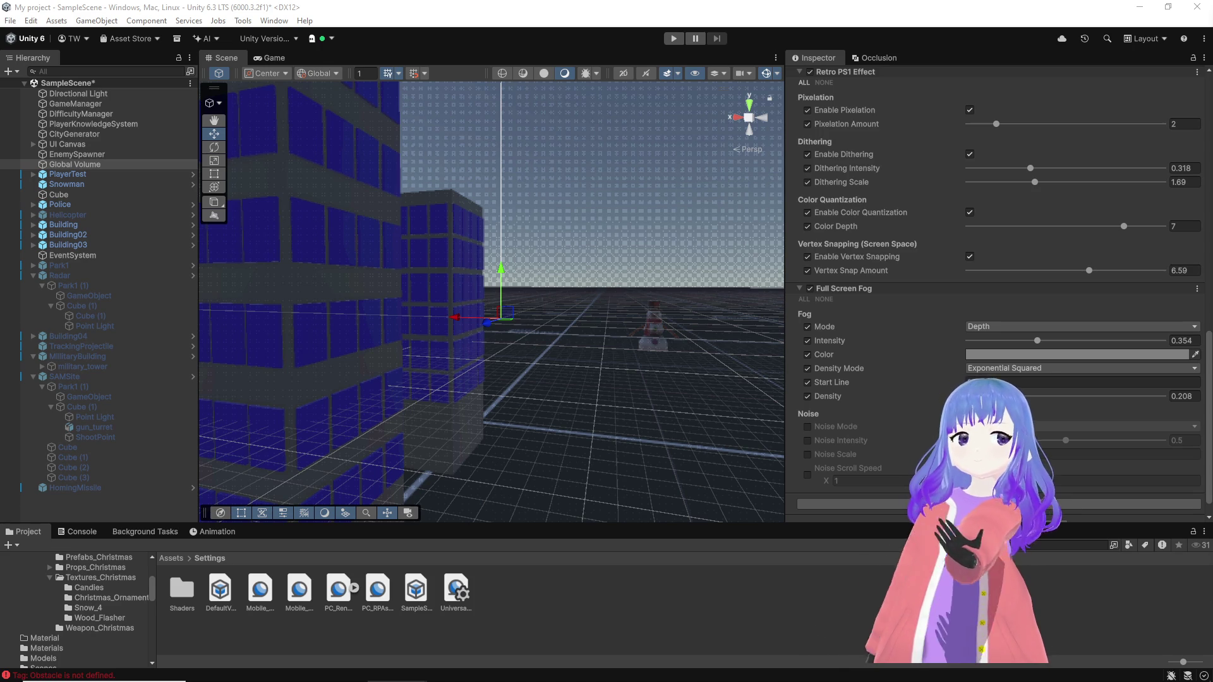
pyautogui.click(1034, 325)
pyautogui.click(999, 354)
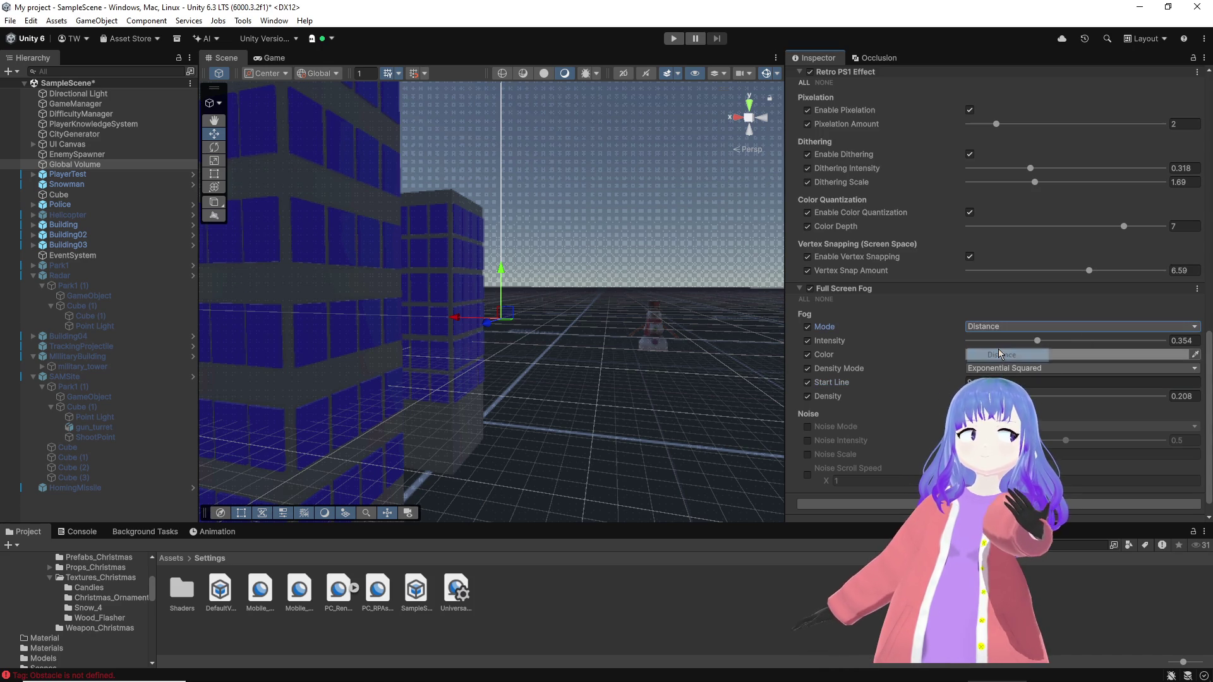
pyautogui.moveTo(664, 332); pyautogui.dragTo(580, 327)
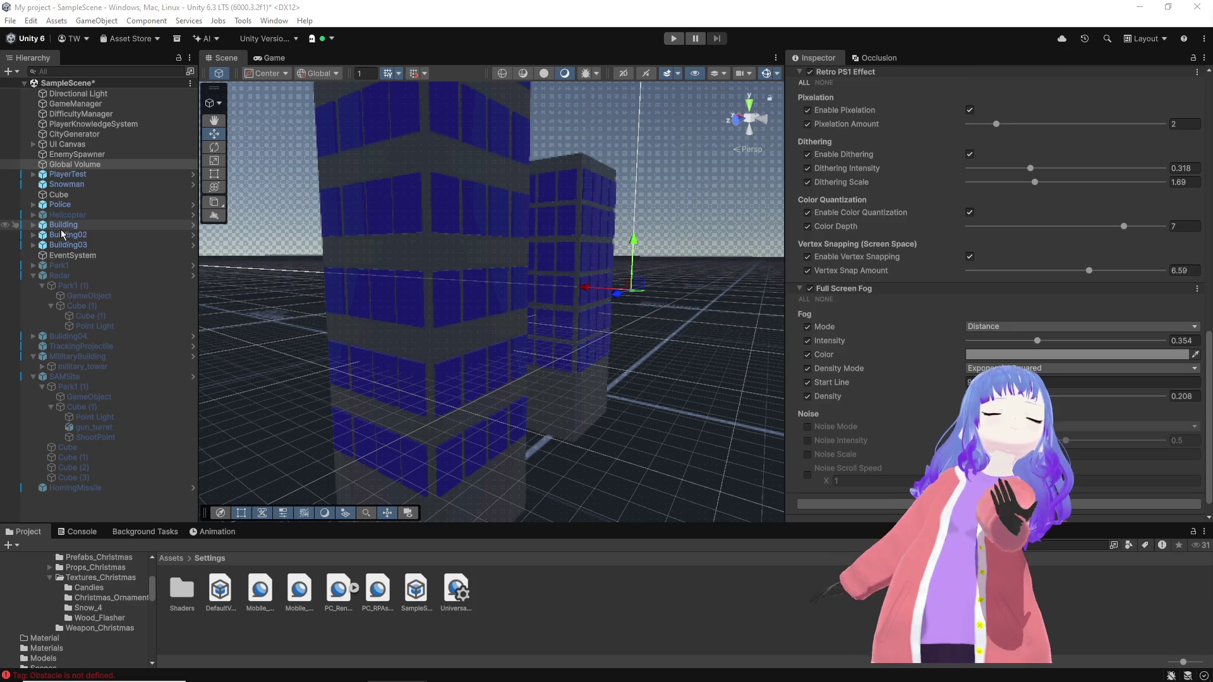
# Step: Deactivate Building, Building02 and Building03, and tag the Building01–Building04 prefabs as Building
pyautogui.click(63, 225)
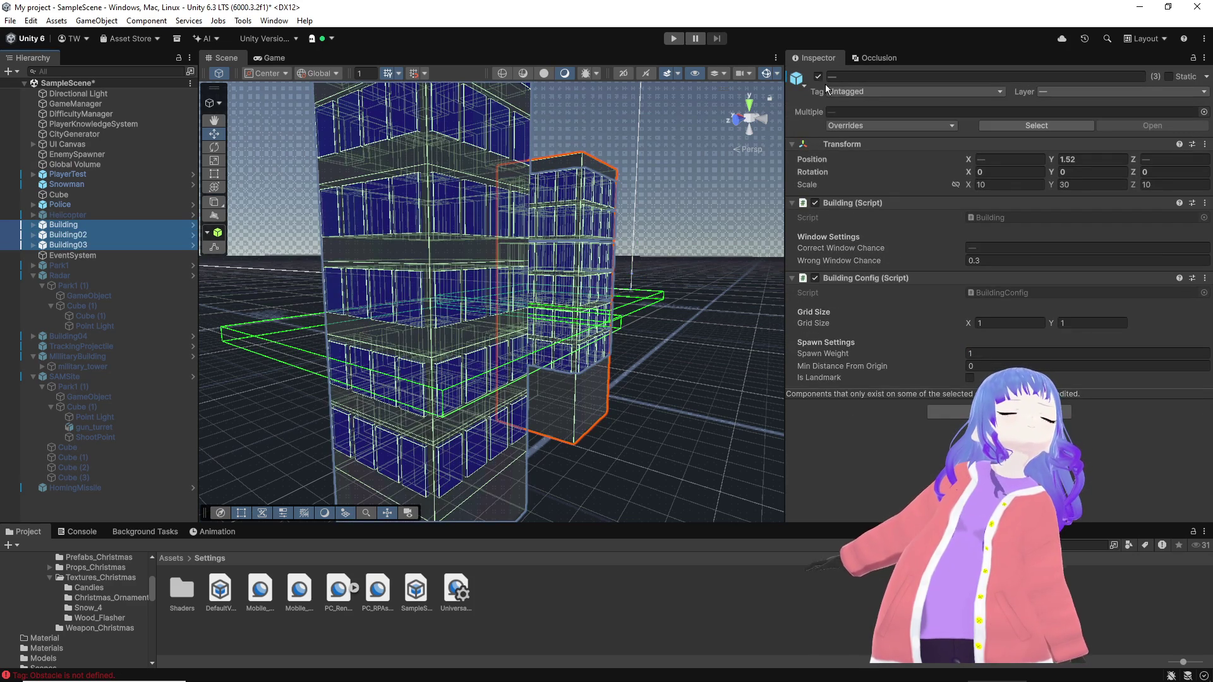
pyautogui.click(818, 77)
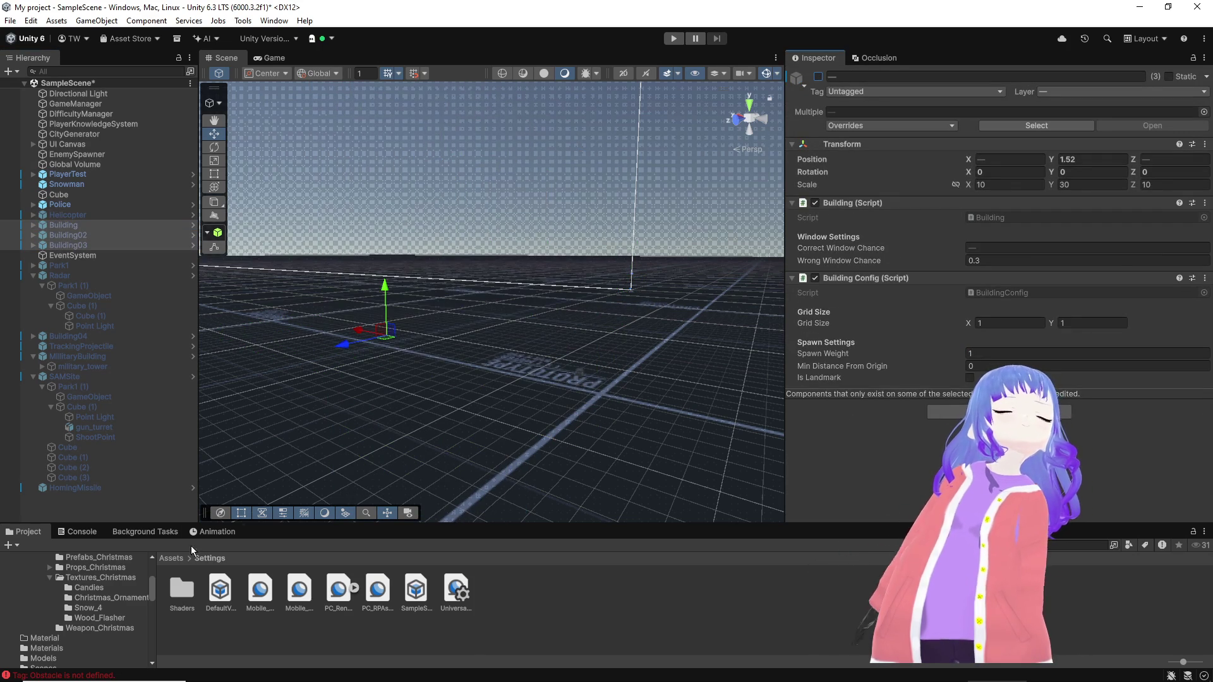
pyautogui.click(171, 557)
pyautogui.click(589, 587)
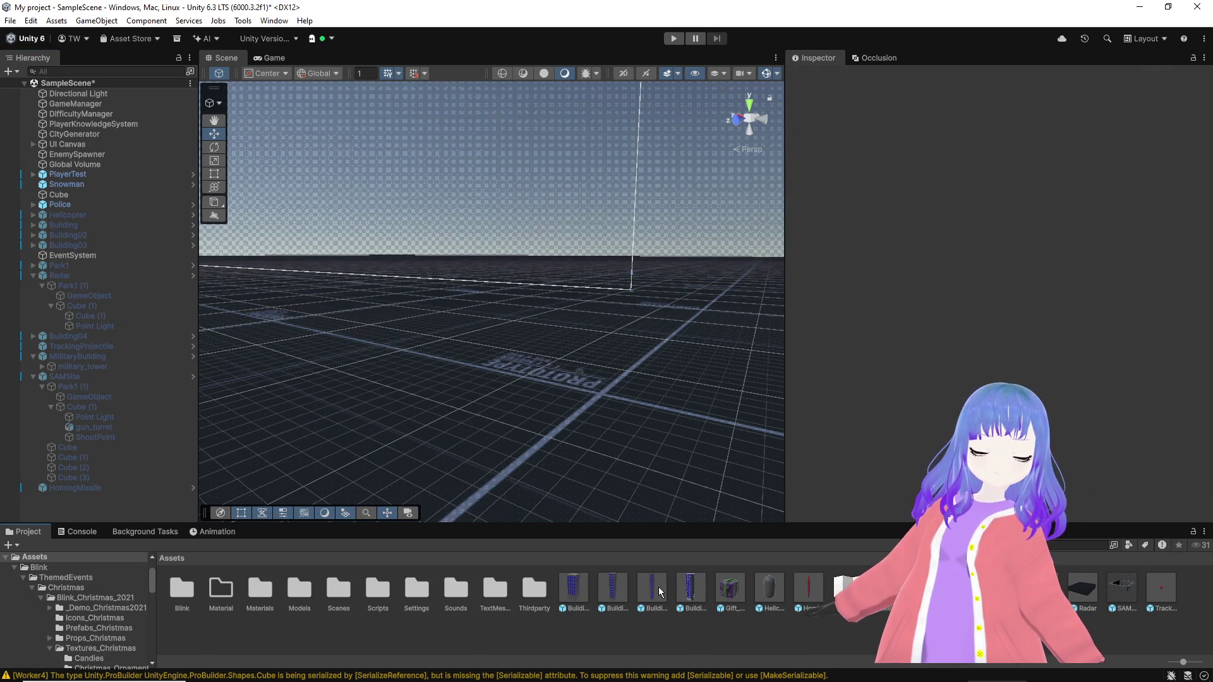
pyautogui.keyDown('shift'); pyautogui.click(689, 588); pyautogui.keyUp('shift')
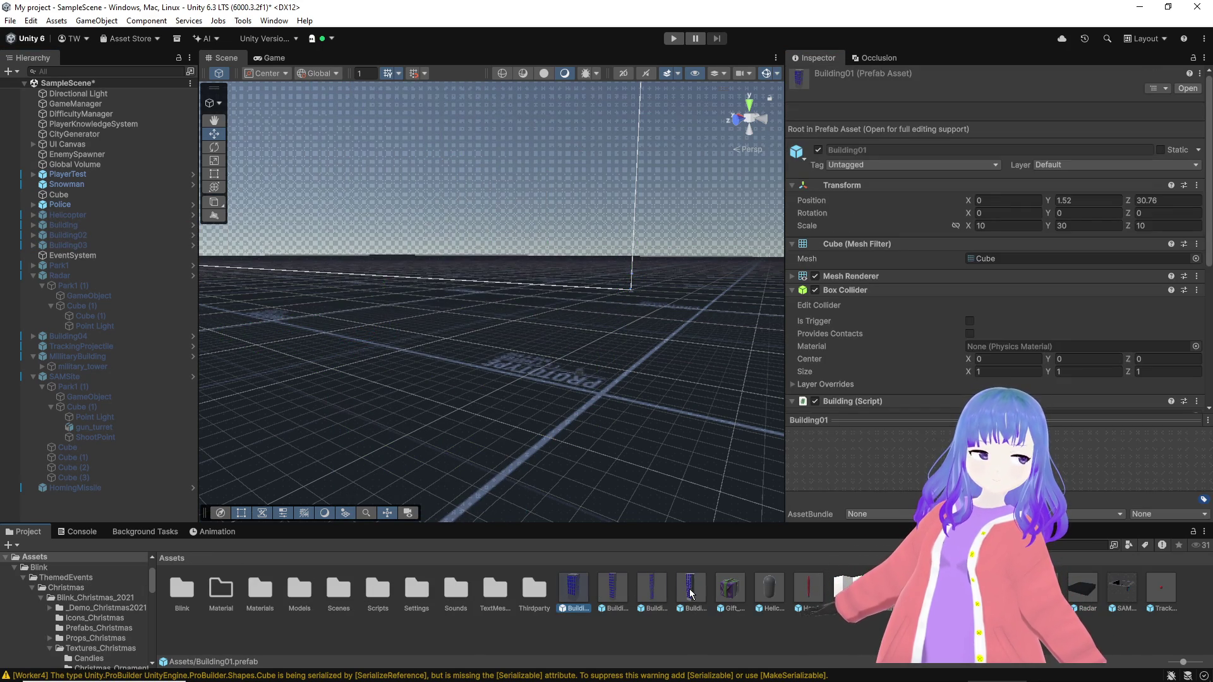
pyautogui.click(858, 167)
pyautogui.click(862, 290)
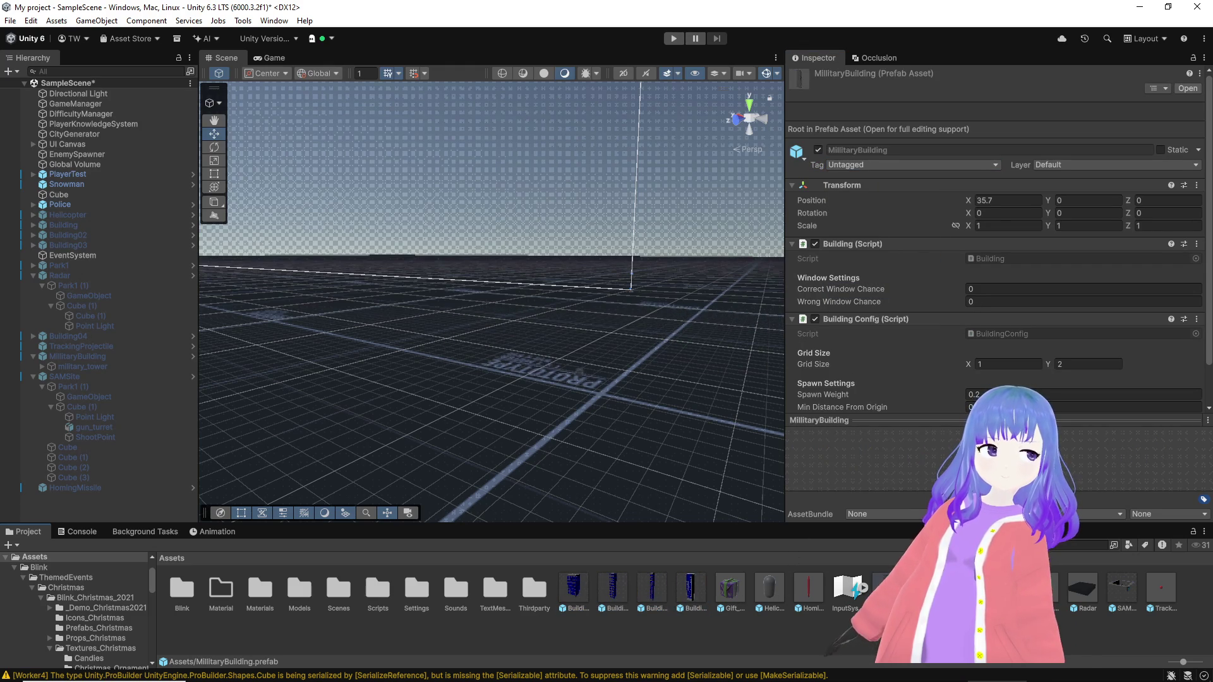
# Step: Tag the MilitaryBuilding, radar and SAMSite prefabs as Building and start a test flight
pyautogui.click(926, 589)
pyautogui.keyDown('ctrl'); pyautogui.click(887, 589); pyautogui.keyUp('ctrl')
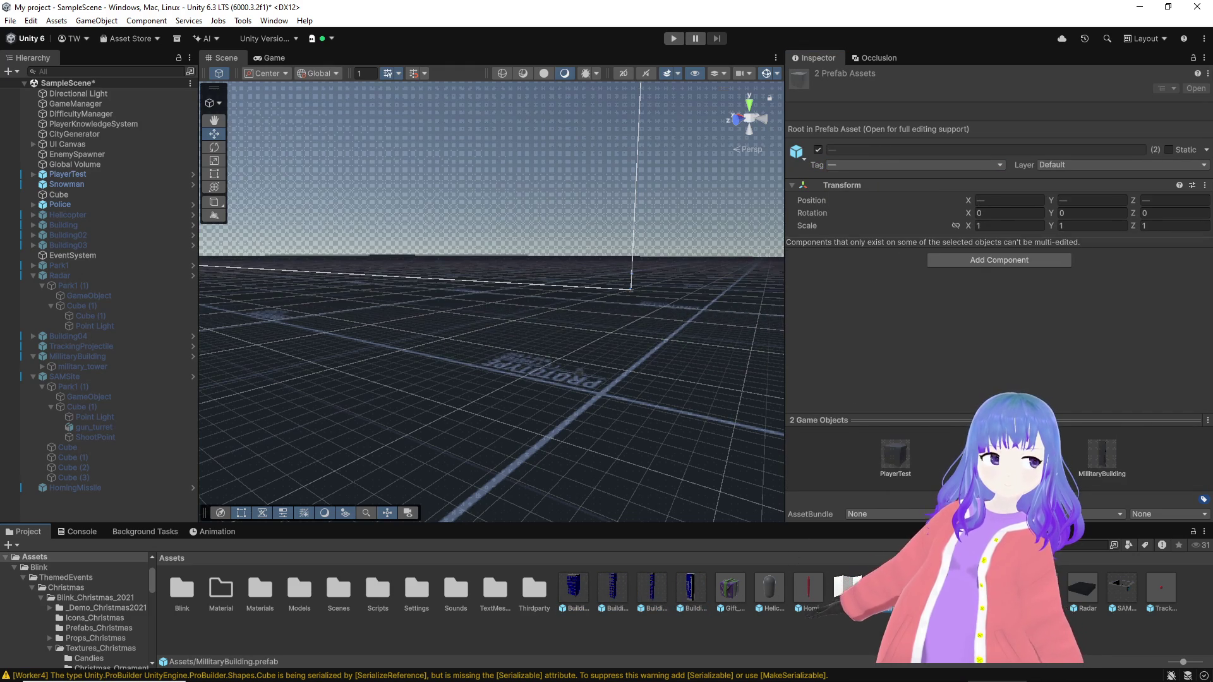
pyautogui.click(887, 589)
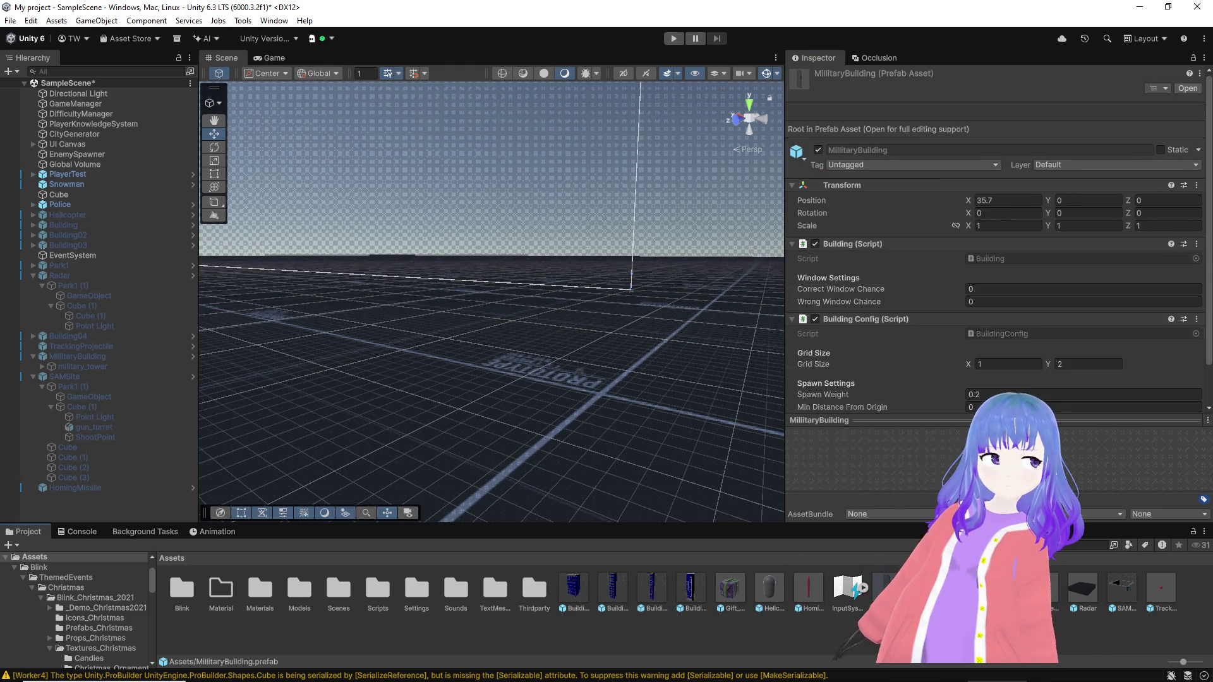
pyautogui.keyDown('ctrl'); pyautogui.click(1115, 592); pyautogui.keyUp('ctrl')
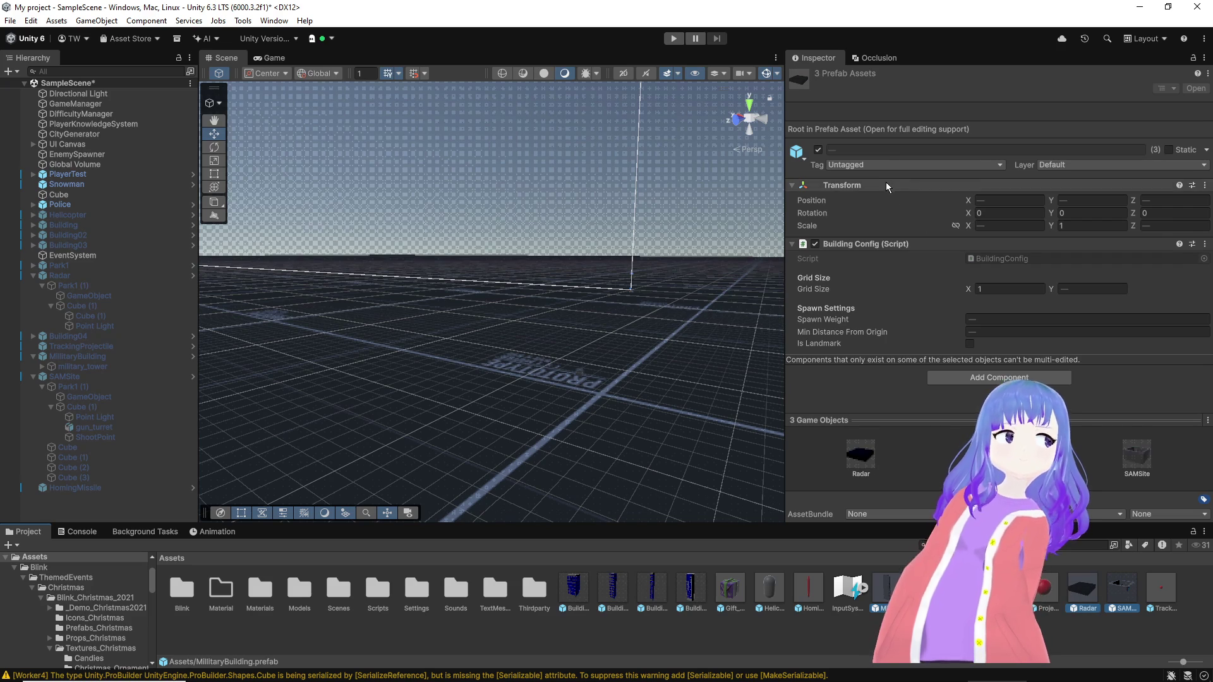
pyautogui.click(889, 166)
pyautogui.click(886, 291)
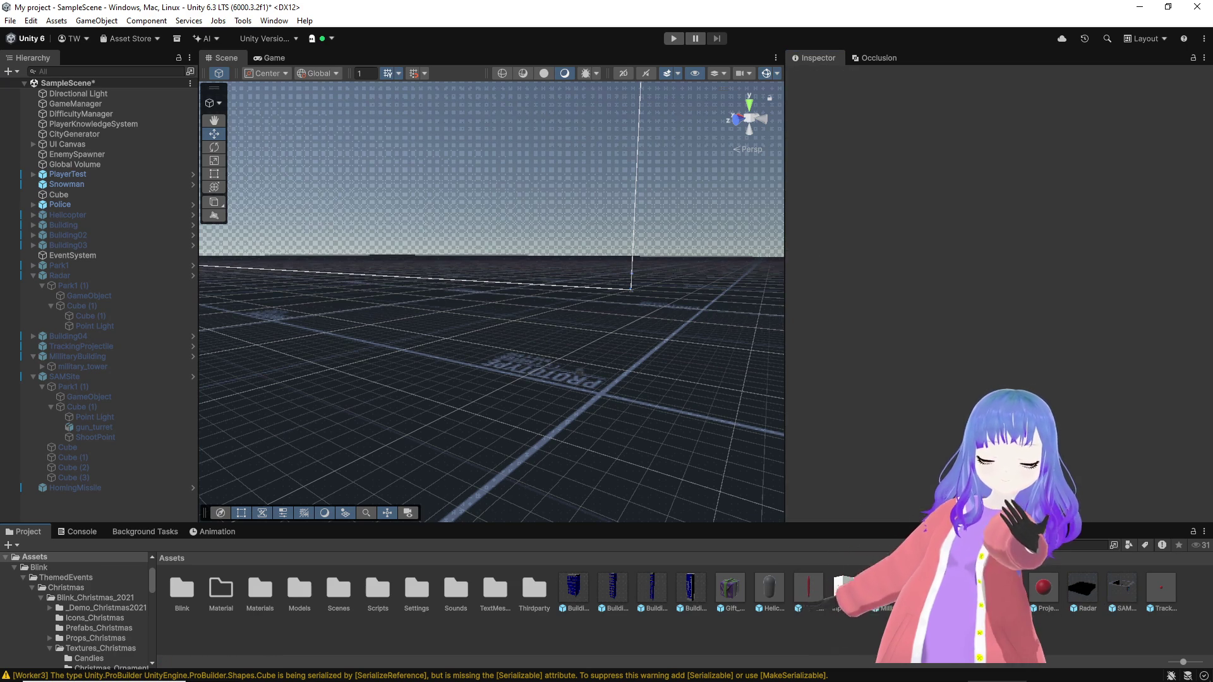
pyautogui.click(669, 43)
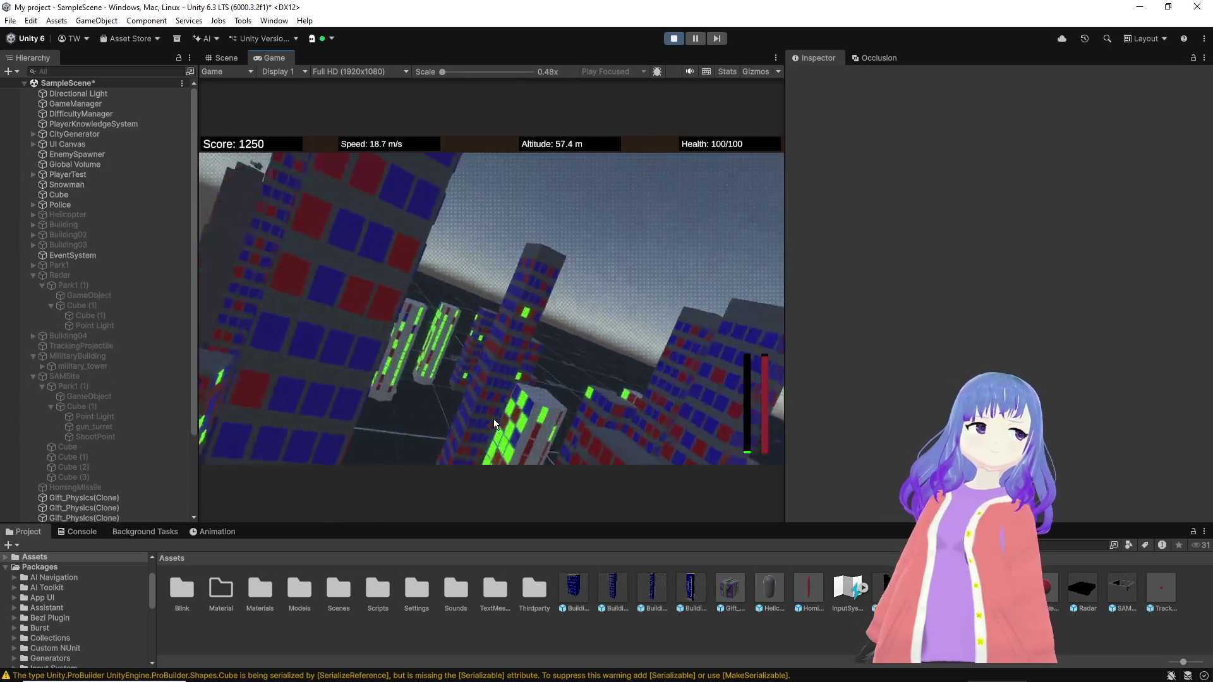
# Step: Fly the test to a score of 1900 and stop play mode
pyautogui.hotkey('ctrl', 's')
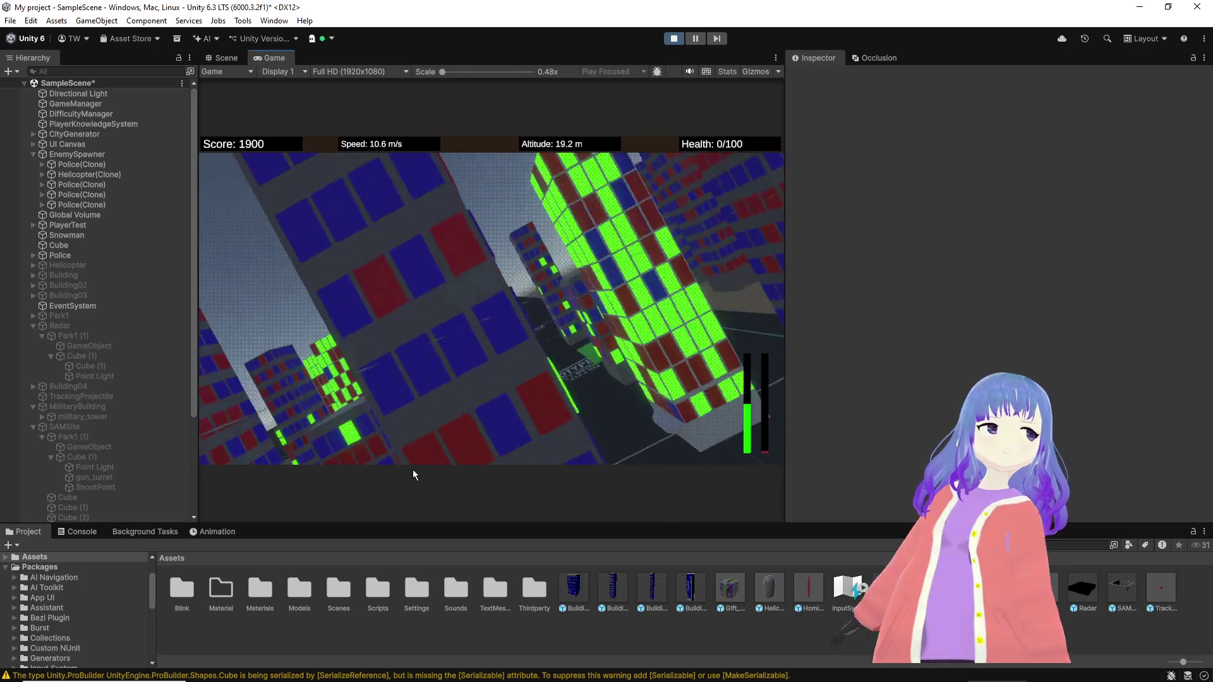
pyautogui.click(675, 38)
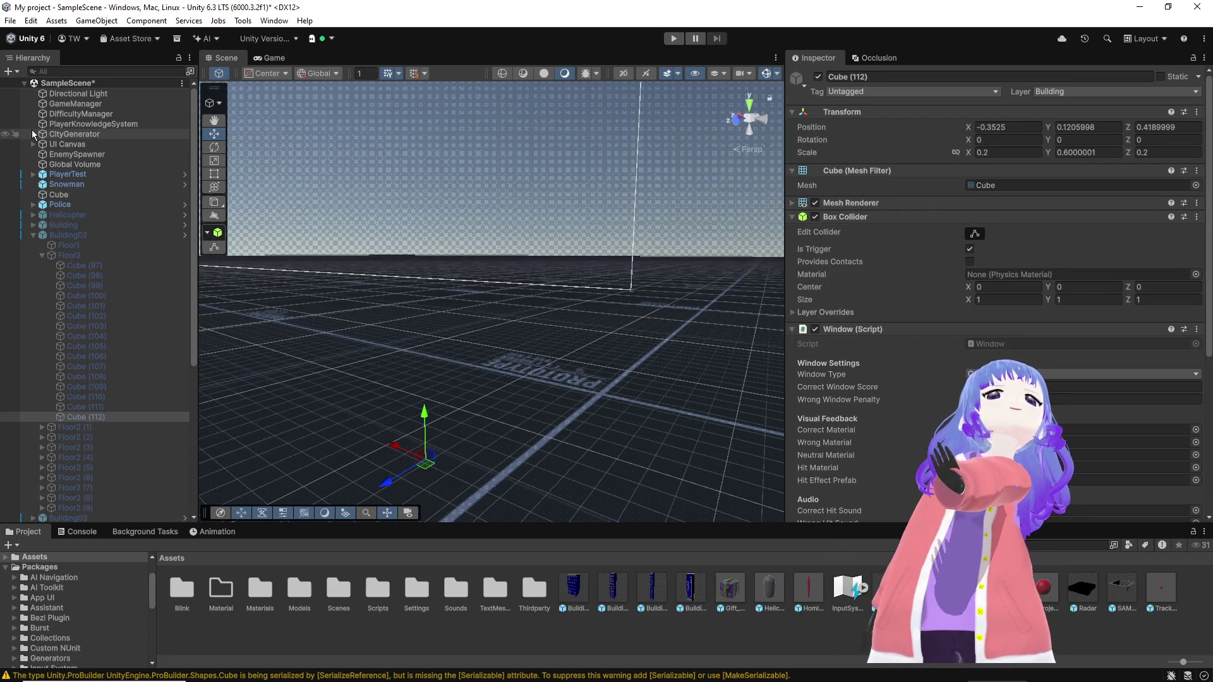
# Step: Give the CityGenerator a Chunk Radius of 10 and Street Width of 3
pyautogui.click(72, 134)
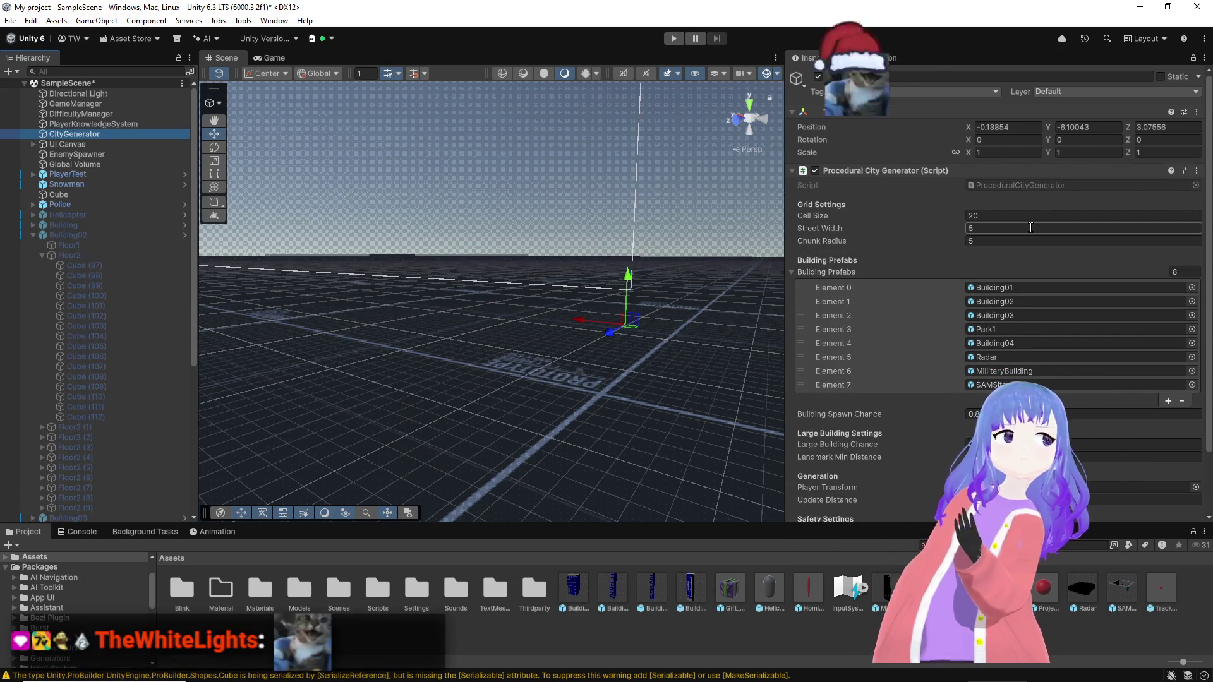
pyautogui.scroll(-1, 1024, 256)
pyautogui.scroll(-1, 1015, 294)
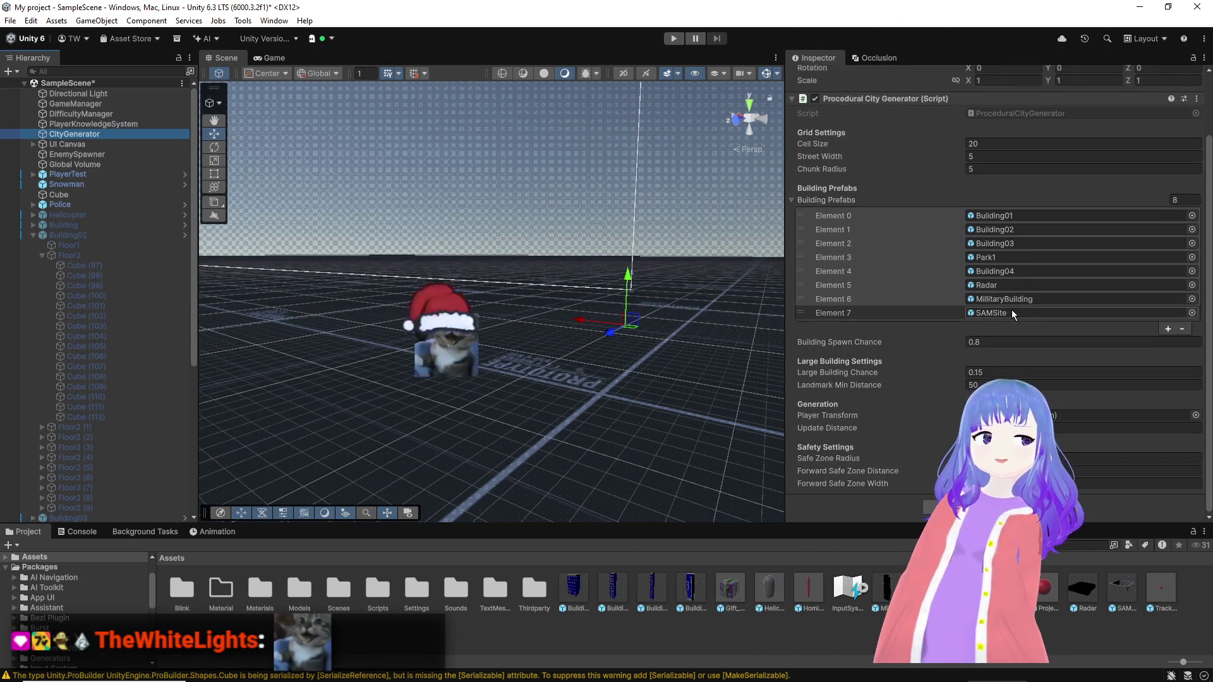
pyautogui.click(1009, 342)
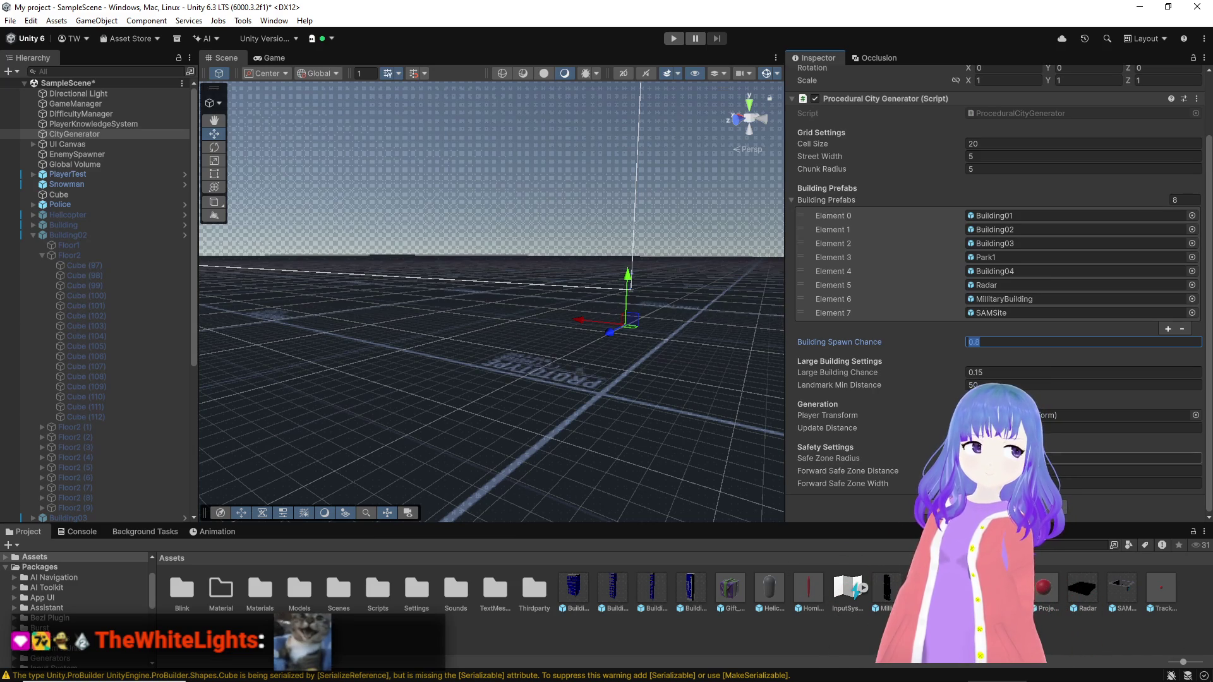
pyautogui.press('Tab')
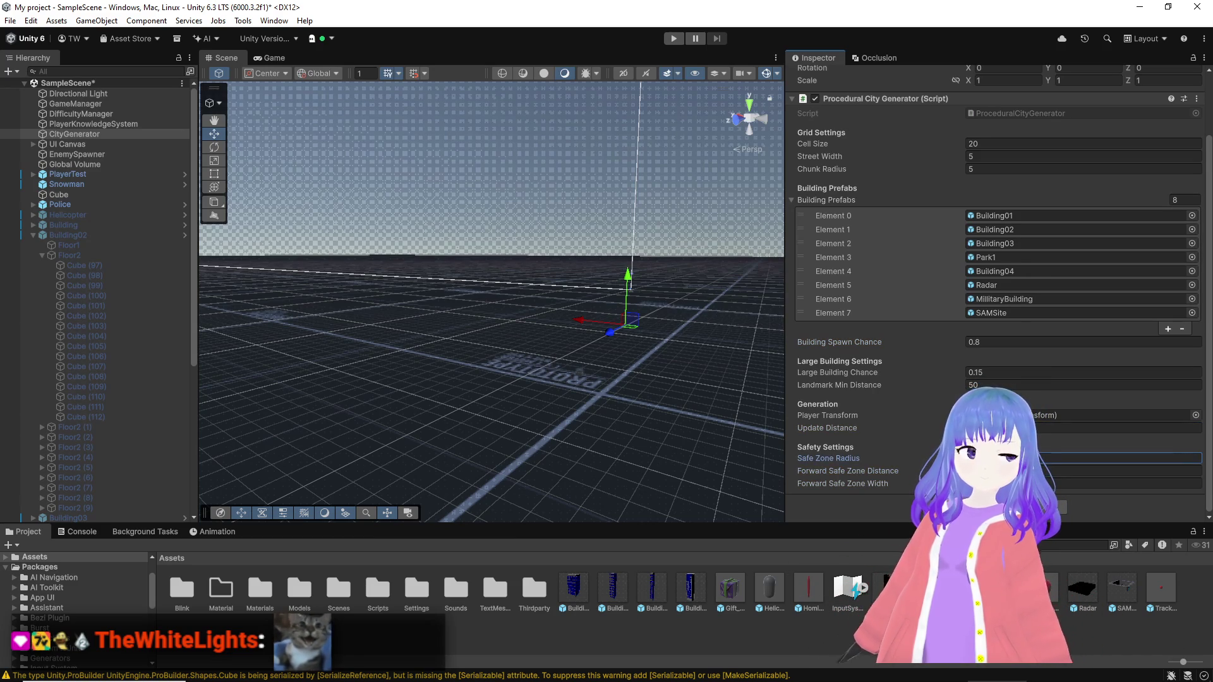
pyautogui.scroll(2, 1013, 241)
pyautogui.click(1017, 236)
pyautogui.write('10')
pyautogui.hotkey('shift', 'Tab')
pyautogui.write('3')
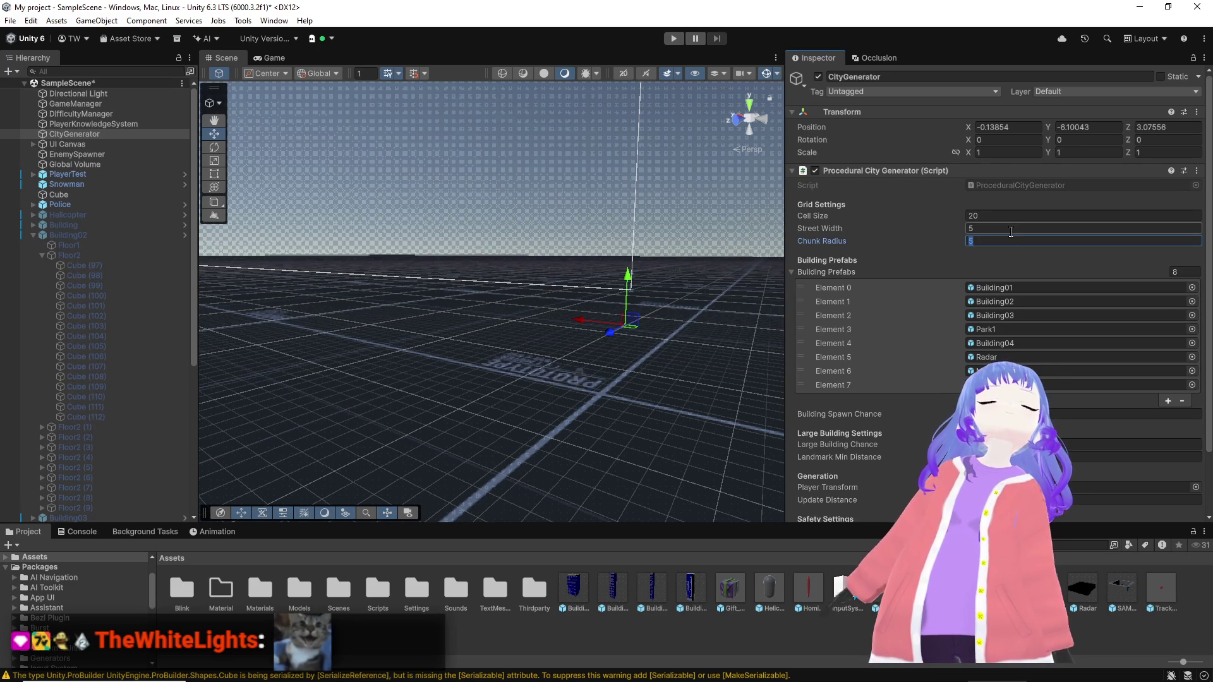
pyautogui.rightClick(652, 220)
pyautogui.press('Escape')
pyautogui.moveTo(600, 154)
pyautogui.mouseDown()
pyautogui.moveTo(566, 281)
pyautogui.moveTo(551, 206)
pyautogui.moveTo(397, 352)
pyautogui.moveTo(222, 331)
pyautogui.moveTo(236, 313)
pyautogui.mouseUp()
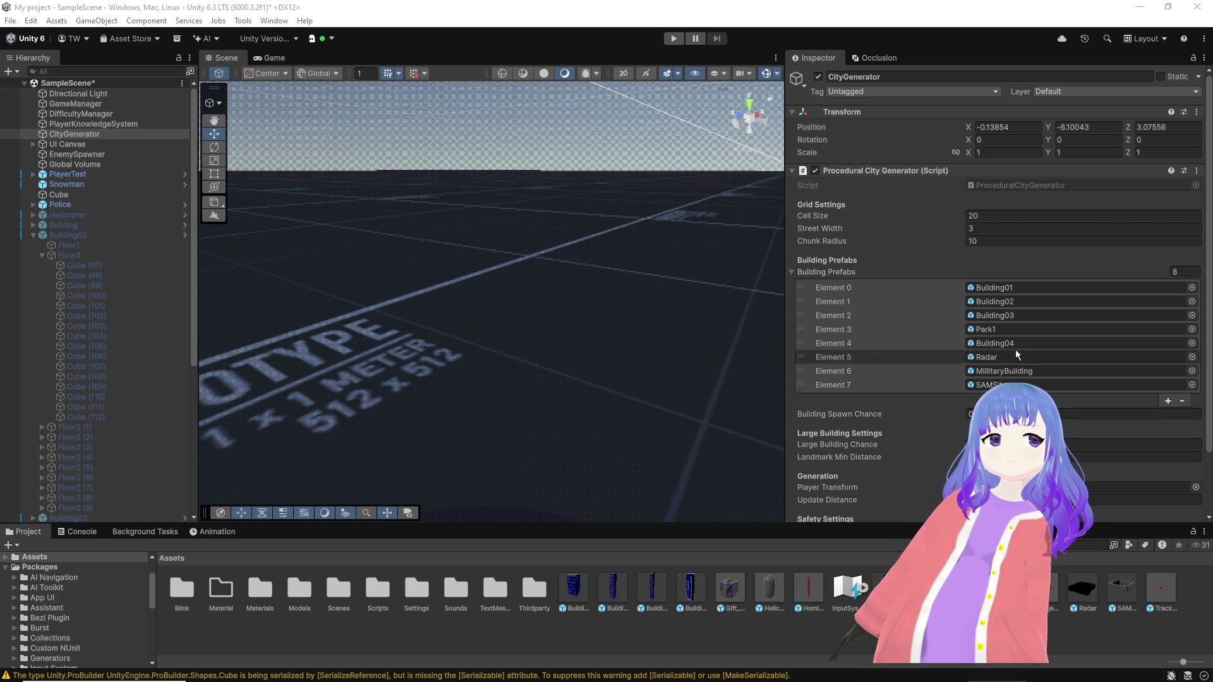
pyautogui.moveTo(626, 282); pyautogui.dragTo(532, 234)
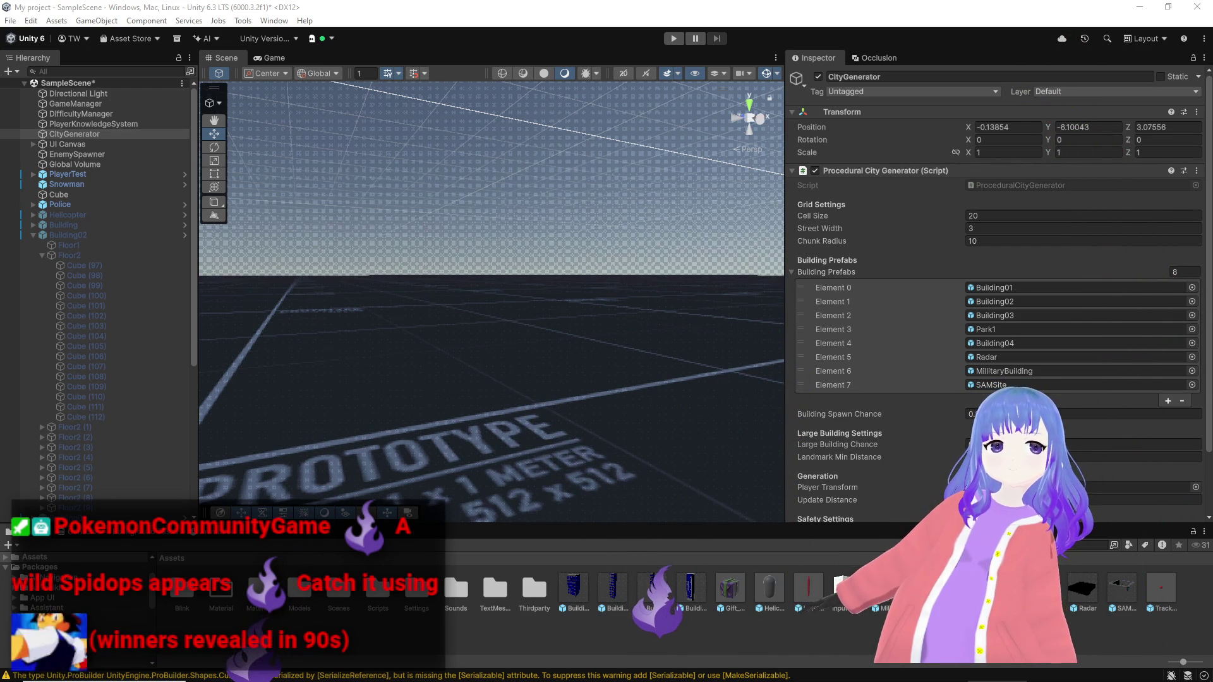
# Step: Enable the Start Line override on the Global Volume's Full Screen Fog
pyautogui.click(85, 166)
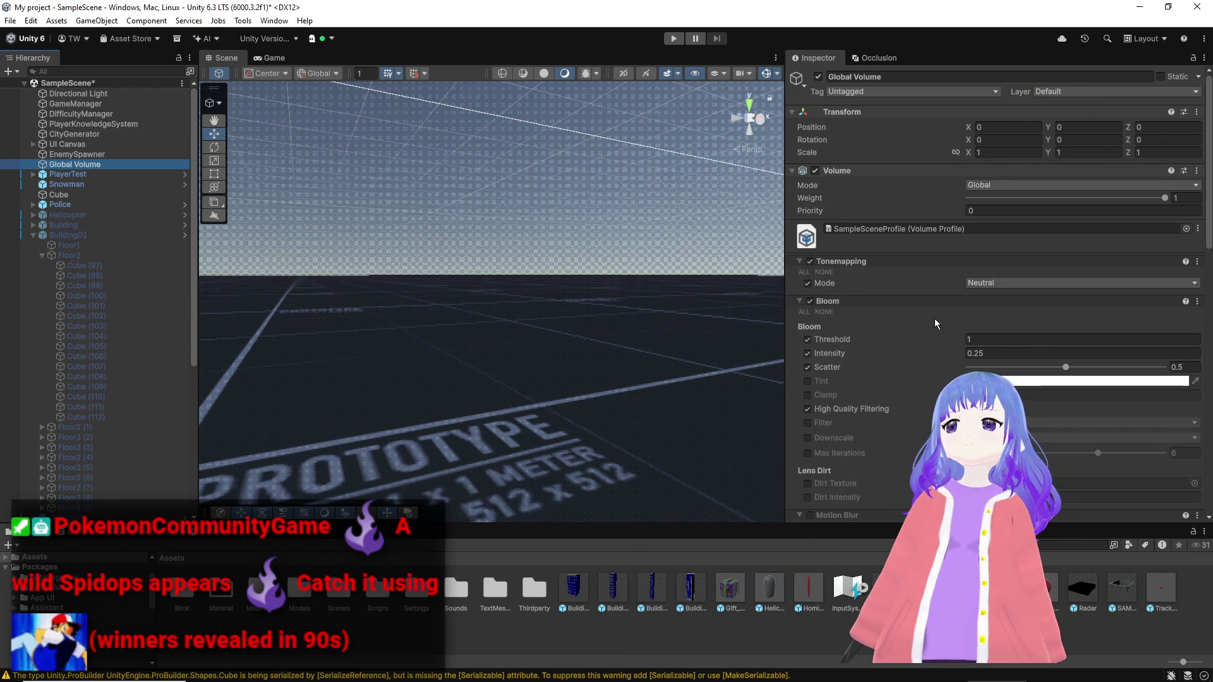
pyautogui.scroll(-5, 919, 362)
pyautogui.scroll(-2, 918, 363)
pyautogui.scroll(-2, 910, 375)
pyautogui.scroll(-2, 900, 389)
pyautogui.scroll(-1, 896, 428)
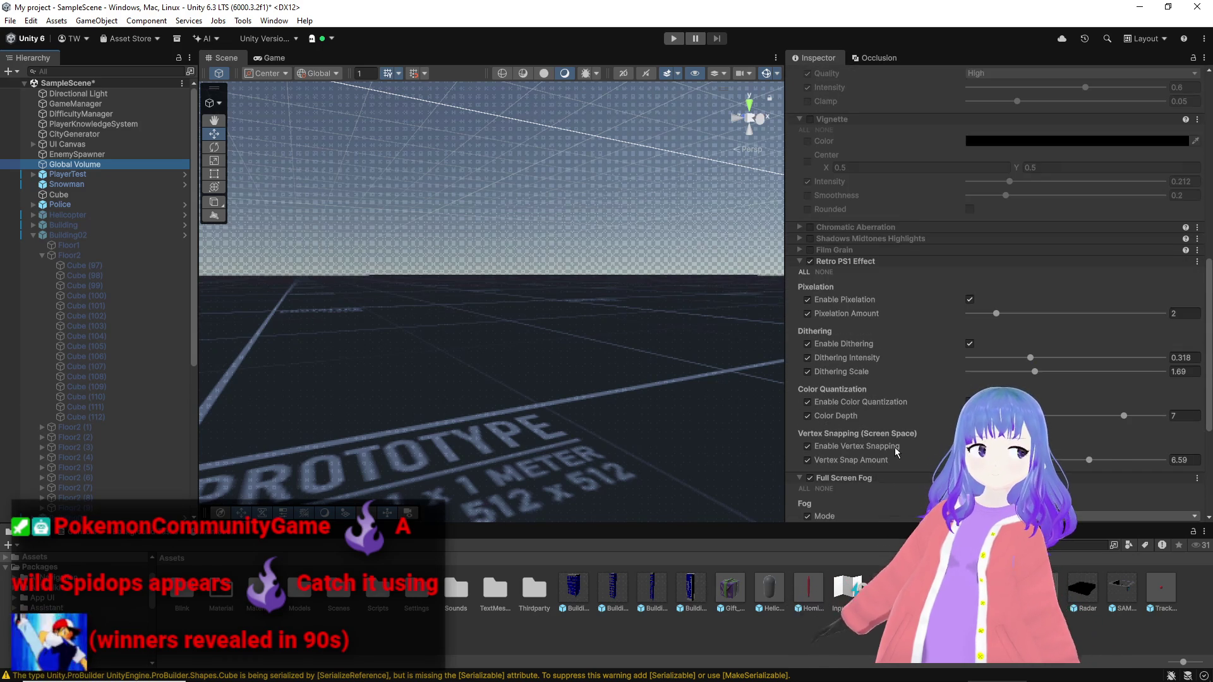
pyautogui.scroll(-4, 896, 452)
pyautogui.scroll(-1, 841, 417)
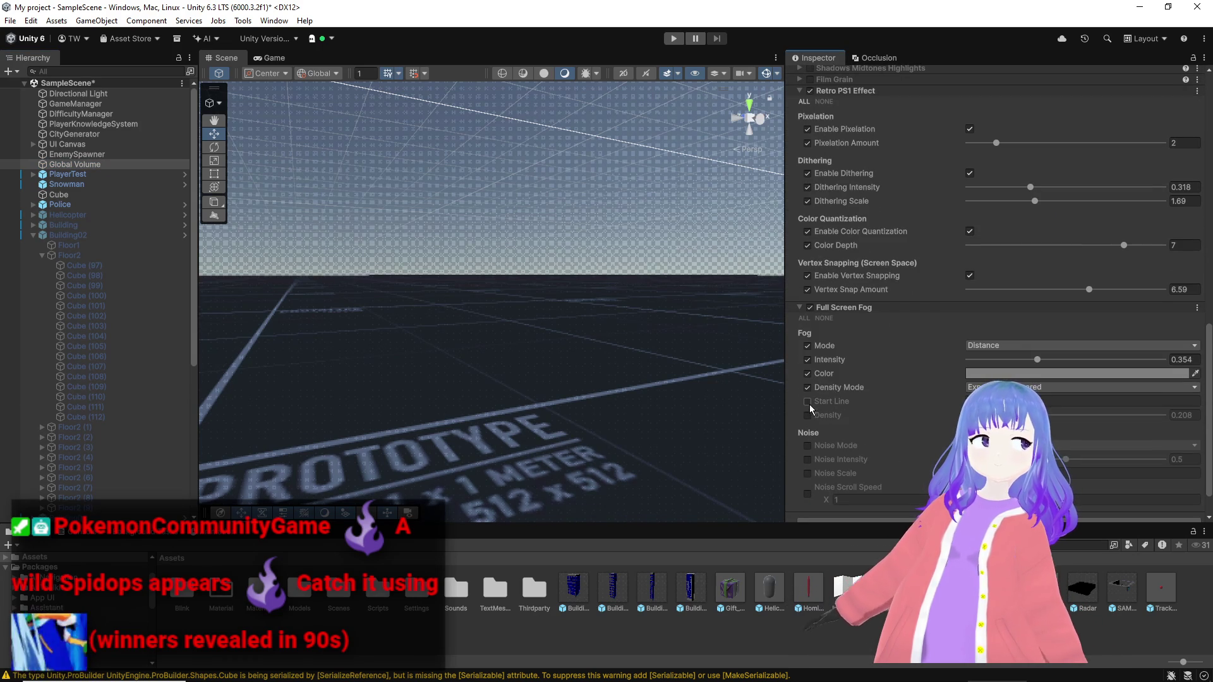
pyautogui.click(808, 402)
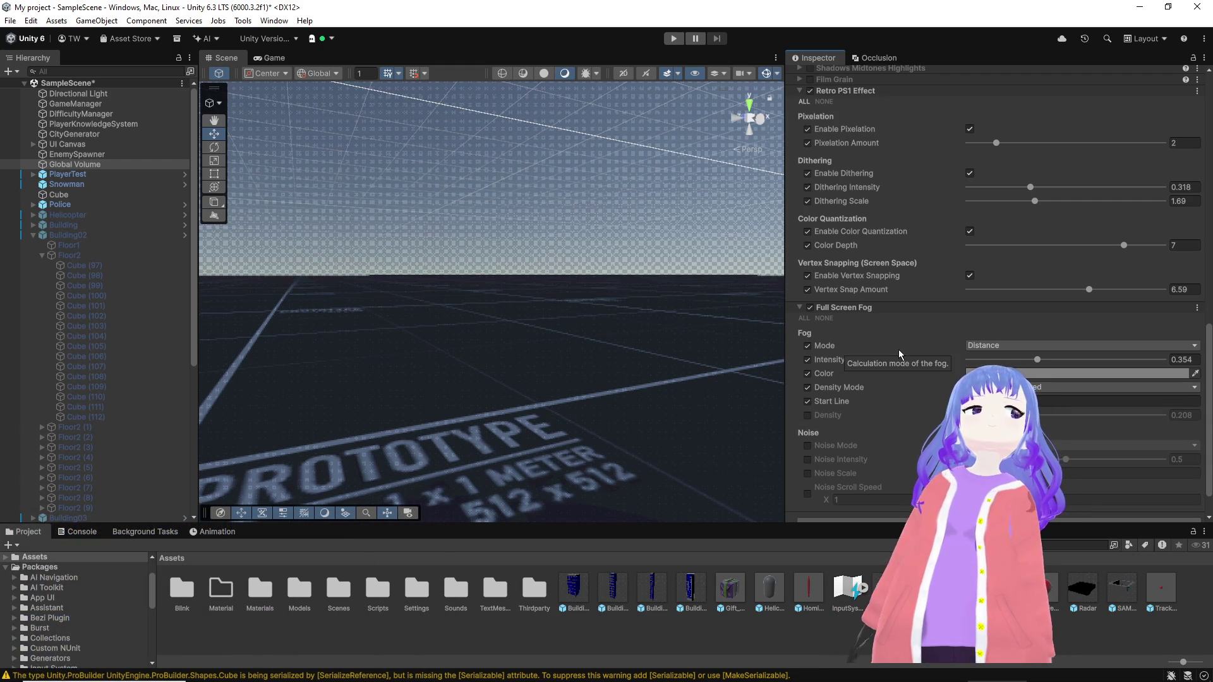
# Step: Raise the Full Screen Fog intensity to about 0.94, checking it in the scene view
pyautogui.moveTo(1039, 359)
pyautogui.mouseDown()
pyautogui.moveTo(1188, 361)
pyautogui.moveTo(1159, 358)
pyautogui.mouseUp()
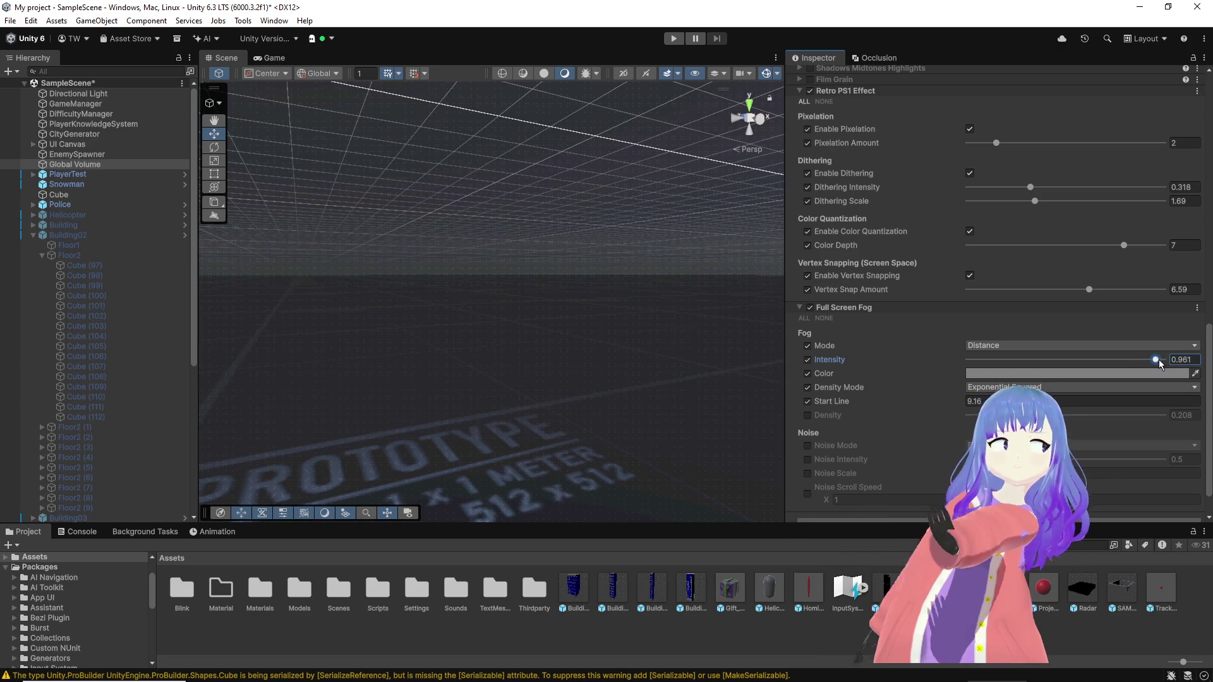
pyautogui.moveTo(1160, 358); pyautogui.dragTo(1159, 364)
pyautogui.moveTo(568, 352); pyautogui.dragTo(443, 362)
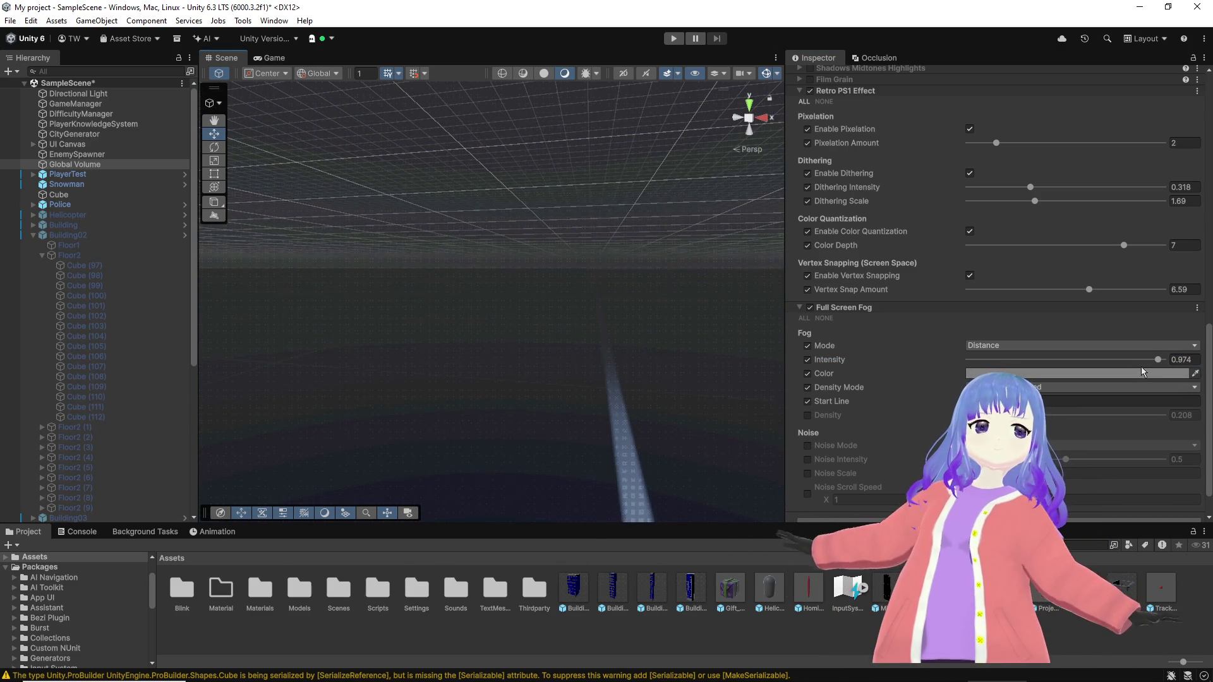
pyautogui.moveTo(1141, 367); pyautogui.dragTo(1163, 359)
pyautogui.moveTo(1070, 401); pyautogui.dragTo(787, 387)
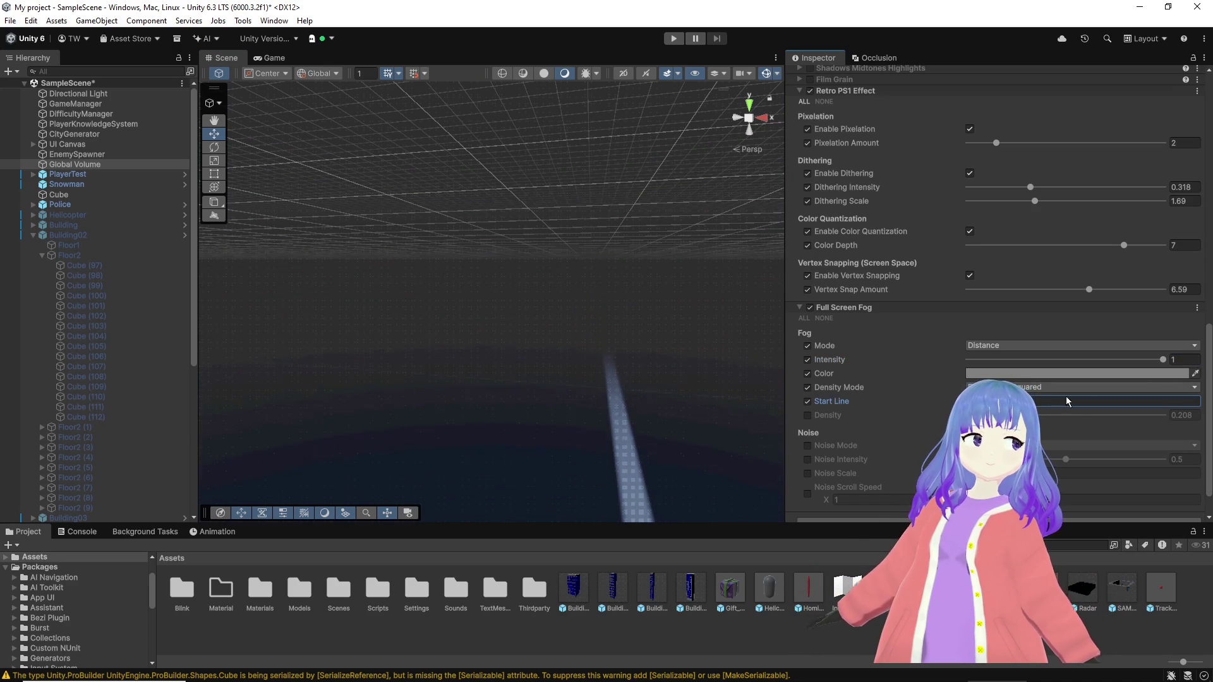
pyautogui.moveTo(487, 379)
pyautogui.mouseDown()
pyautogui.moveTo(284, 332)
pyautogui.moveTo(328, 404)
pyautogui.moveTo(293, 401)
pyautogui.mouseUp()
pyautogui.moveTo(865, 358); pyautogui.dragTo(868, 364)
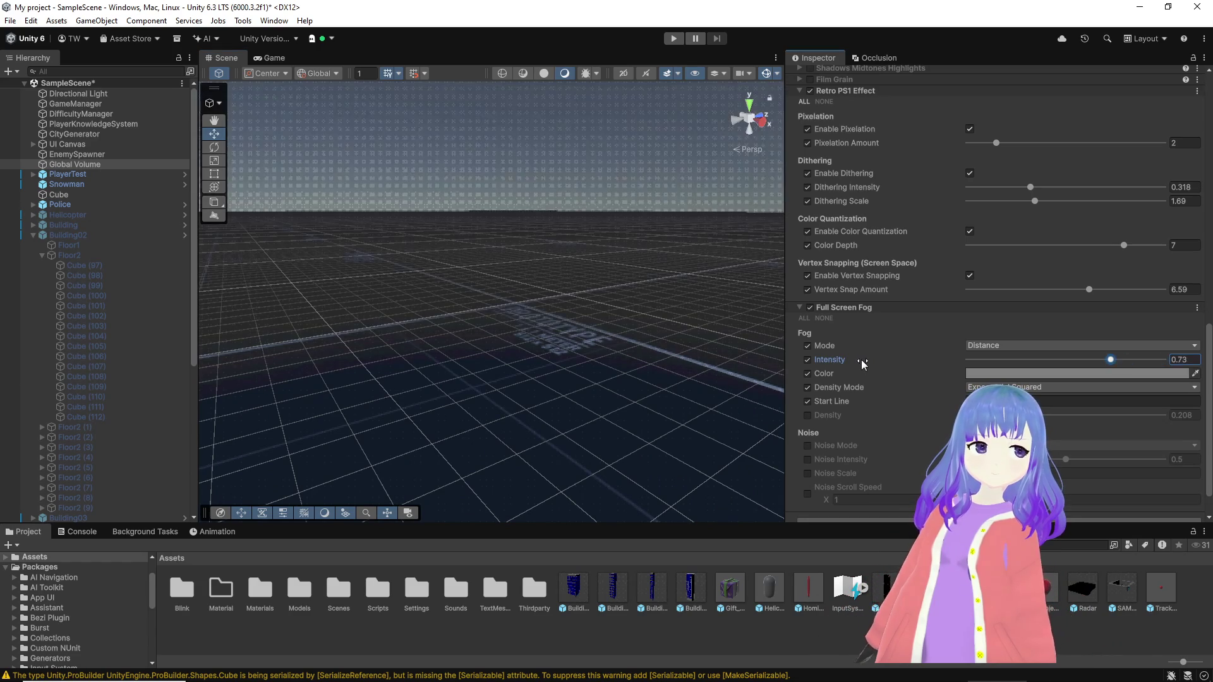
pyautogui.moveTo(1158, 357); pyautogui.dragTo(1148, 369)
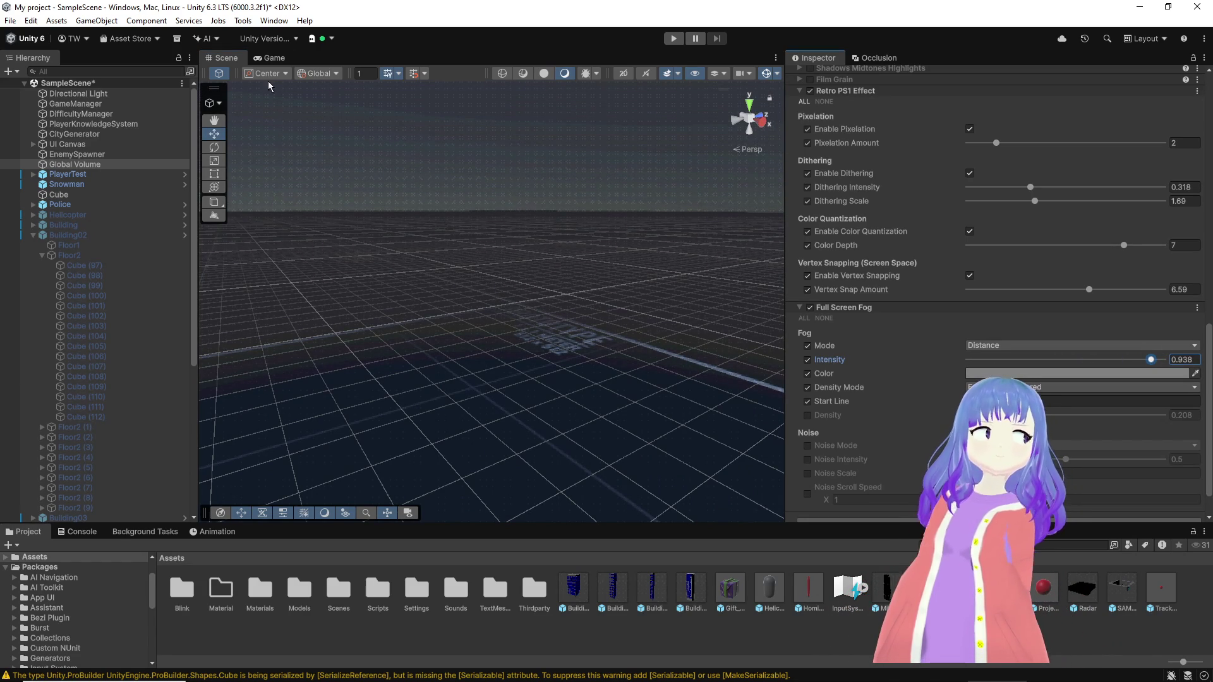
# Step: Run the city flight game in the Game view
pyautogui.click(275, 58)
pyautogui.click(674, 39)
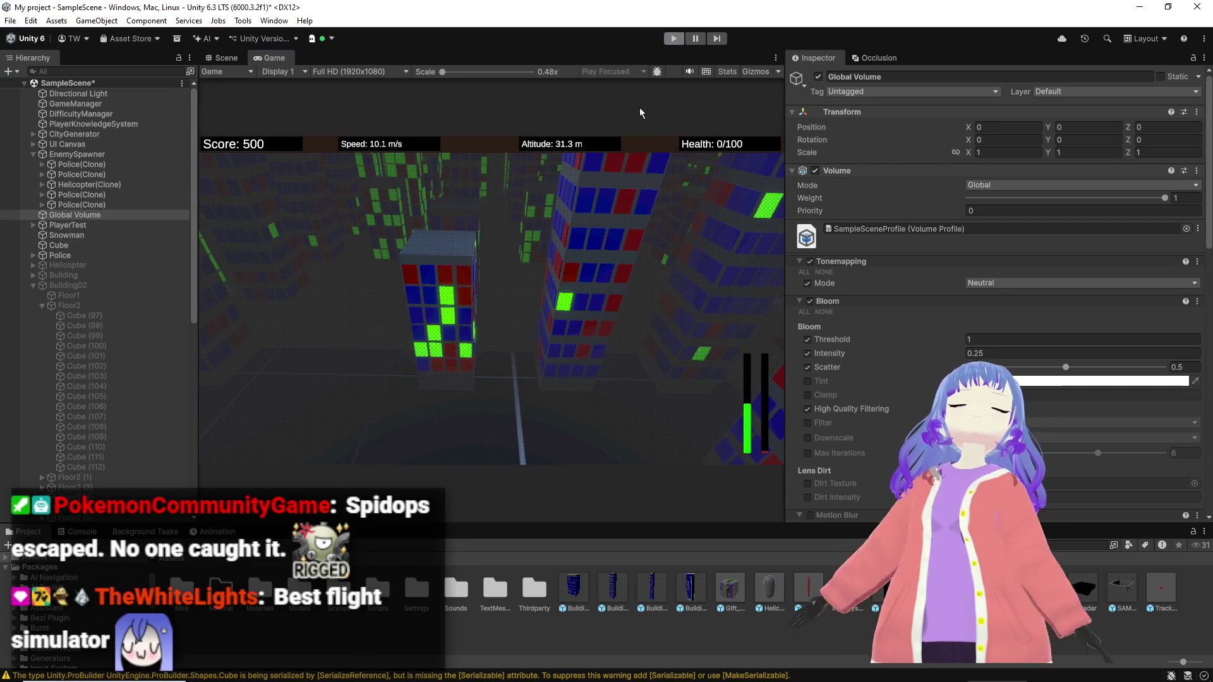
# Step: Stop the play test with Ctrl+P and return to the Scene view
pyautogui.hotkey('ctrl', 'p')
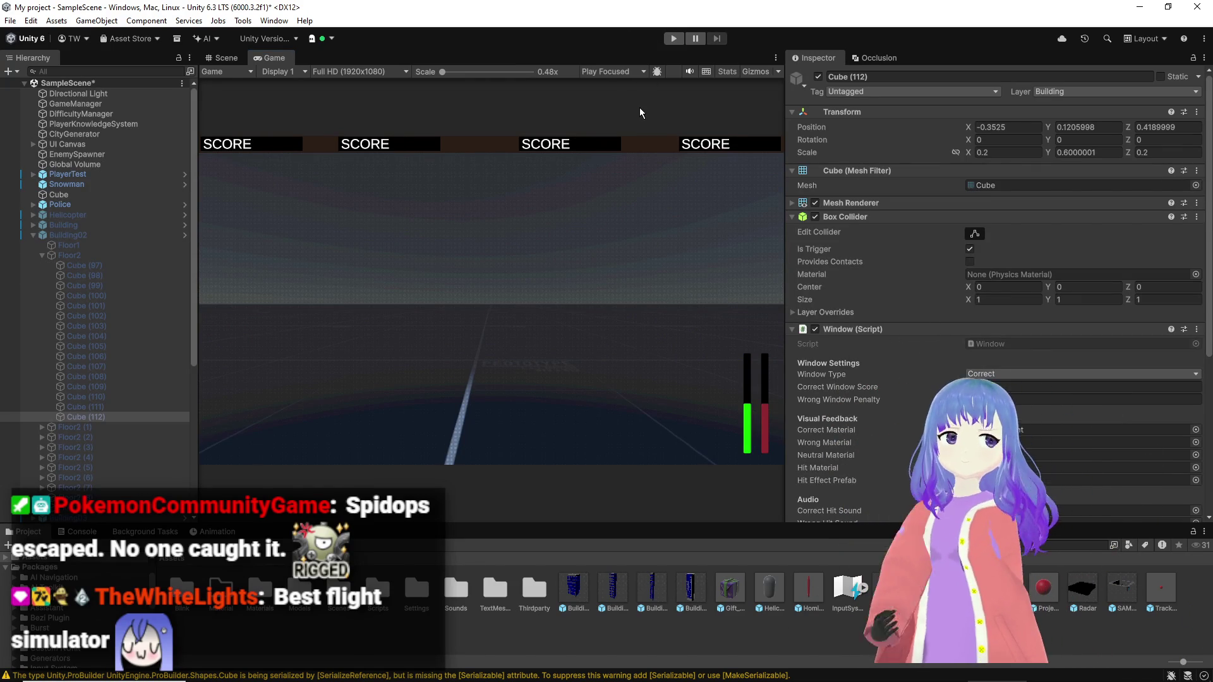
pyautogui.click(237, 58)
pyautogui.moveTo(534, 303)
pyautogui.mouseDown()
pyautogui.moveTo(464, 256)
pyautogui.moveTo(267, 306)
pyautogui.moveTo(330, 287)
pyautogui.mouseUp()
# Step: Select the Snowman and fly around it in the Scene view to examine it up close
pyautogui.click(460, 216)
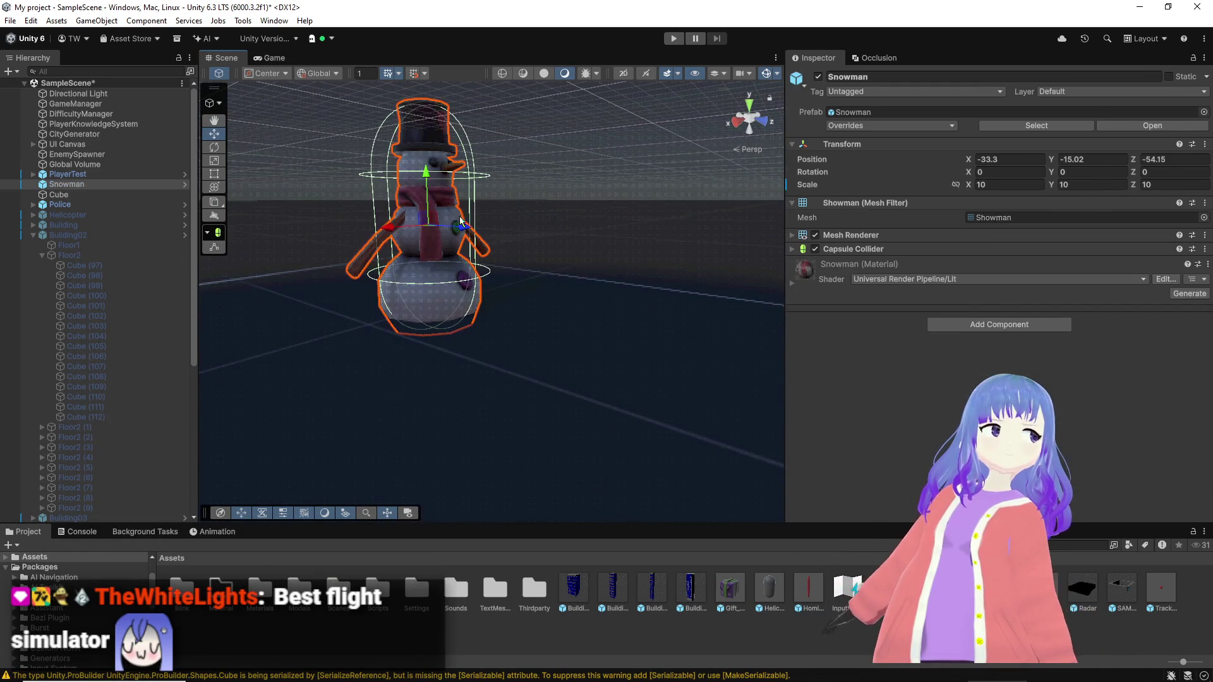
pyautogui.moveTo(556, 190); pyautogui.dragTo(424, 111)
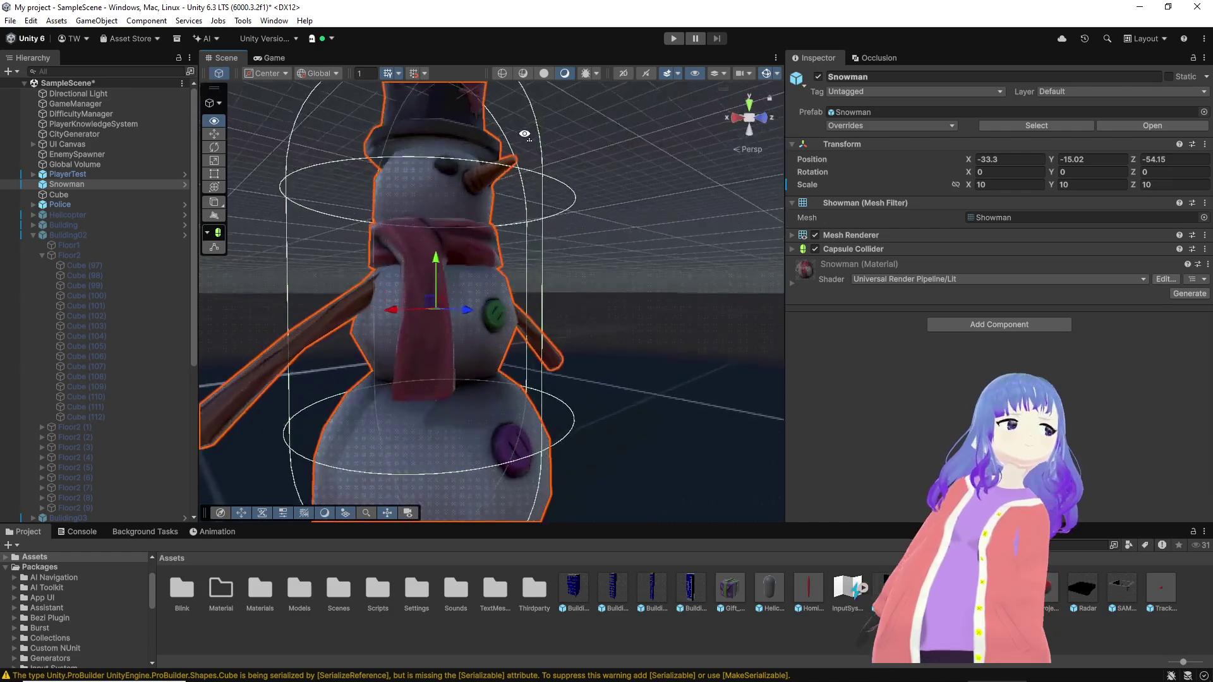
pyautogui.press('s')
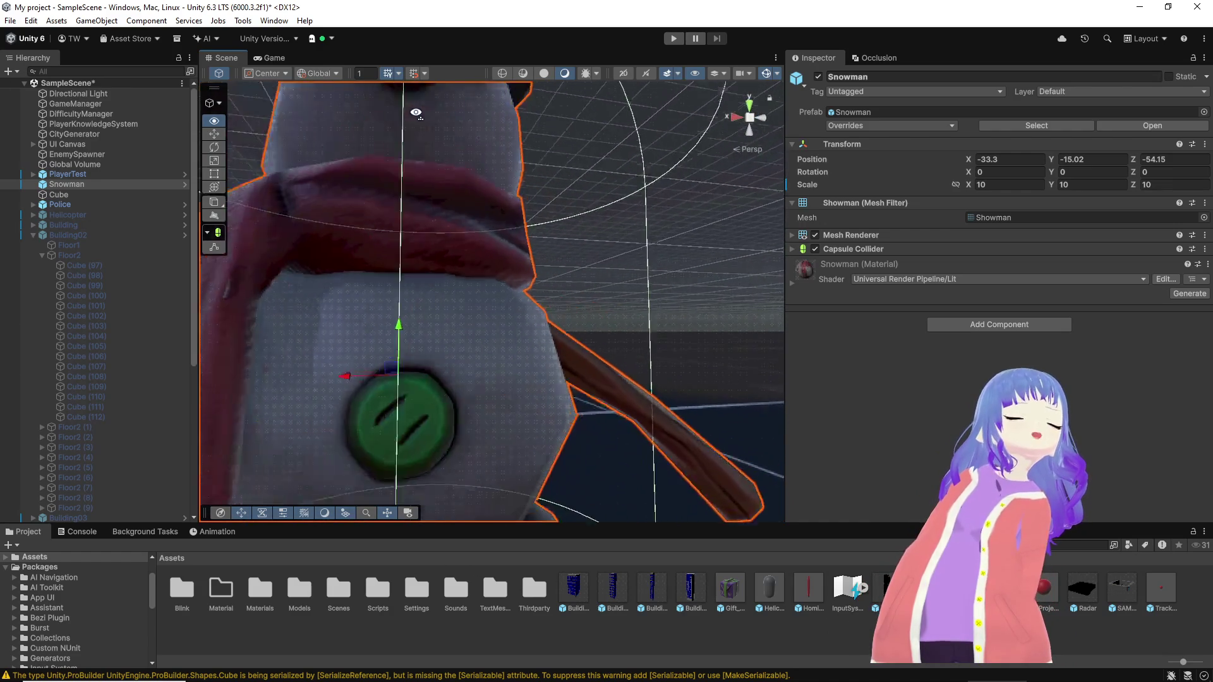
pyautogui.press('w')
pyautogui.press('w')
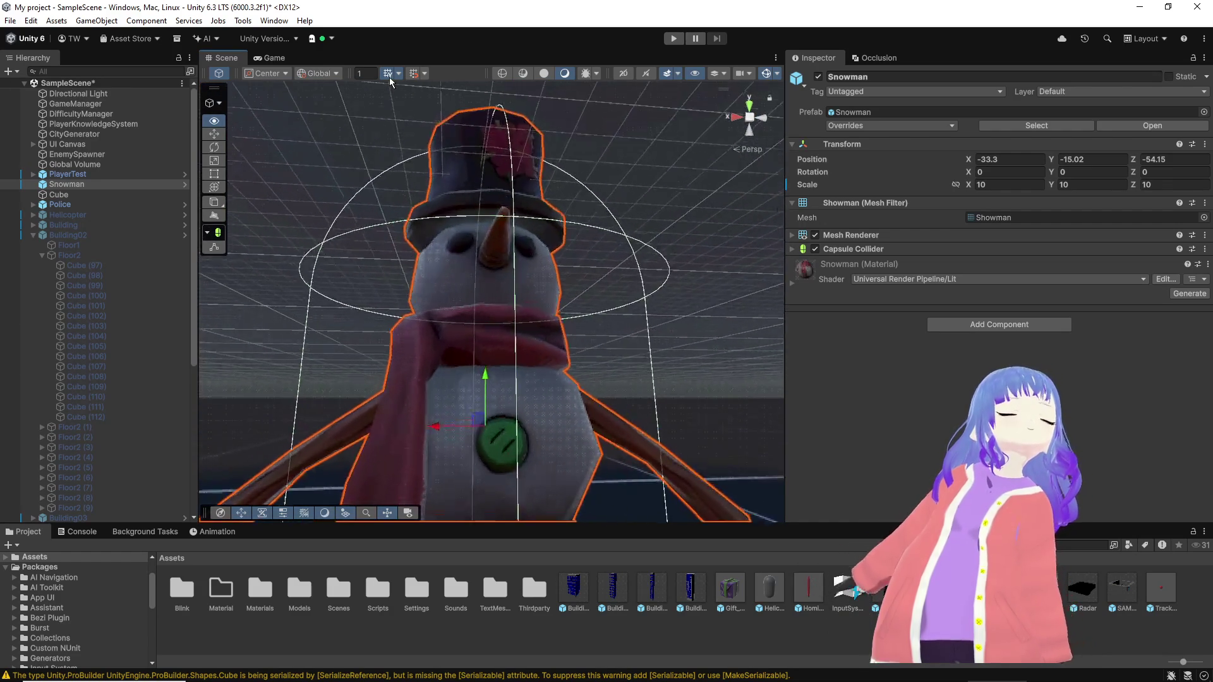
pyautogui.press('s')
pyautogui.press('w')
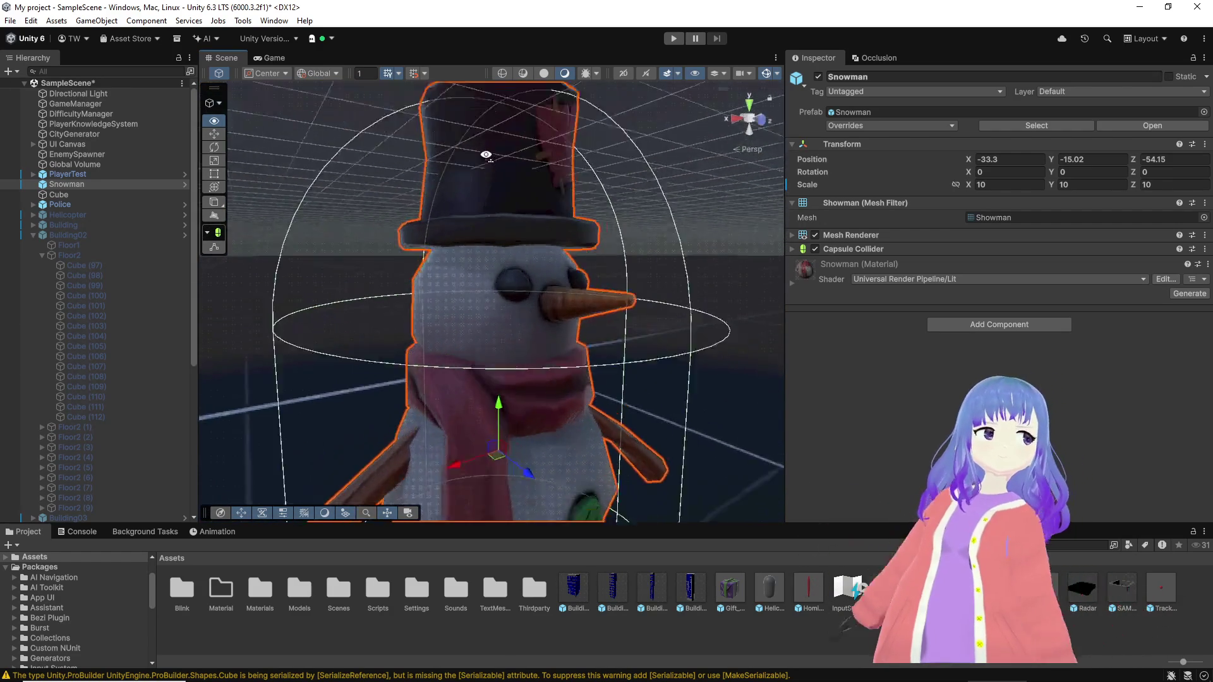
pyautogui.press('w')
pyautogui.press('s')
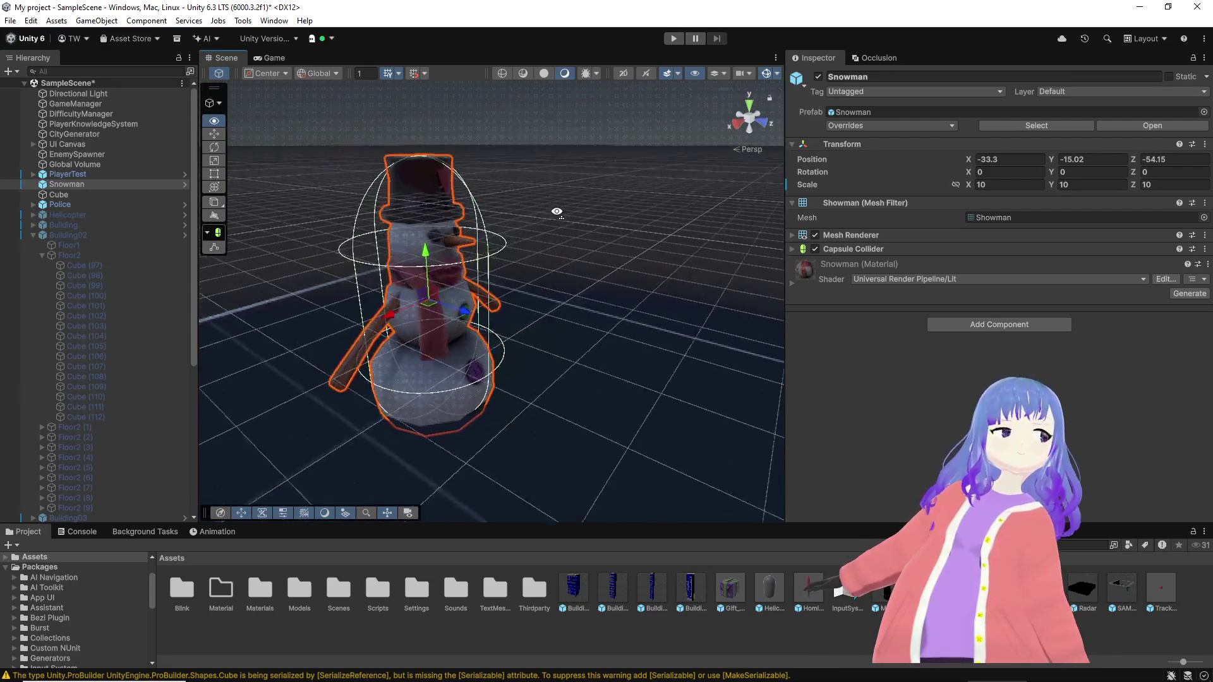
pyautogui.press('w')
pyautogui.press('w')
pyautogui.press('w')
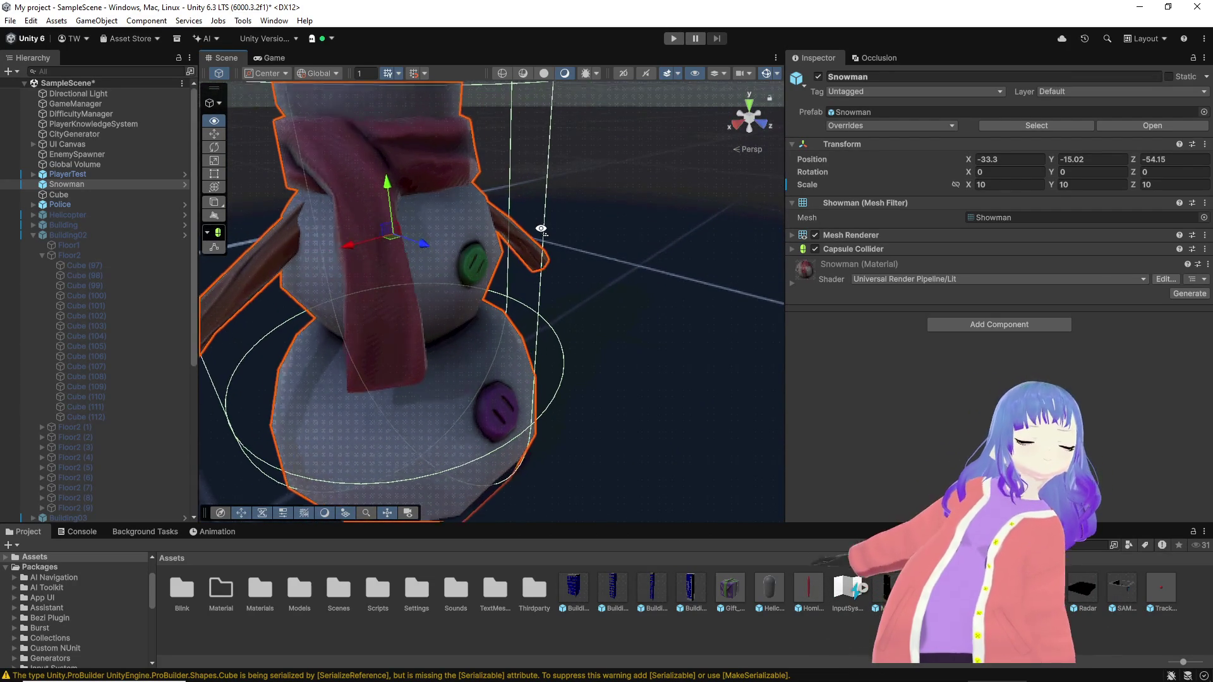
pyautogui.press('s')
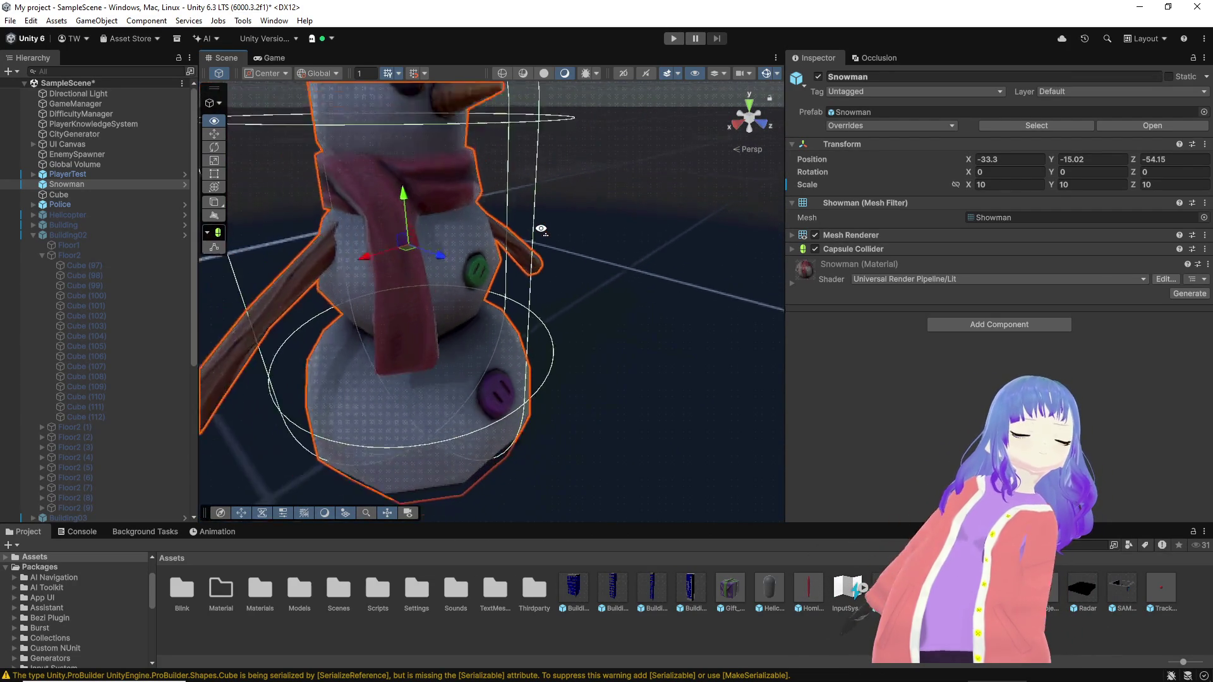
pyautogui.press('s')
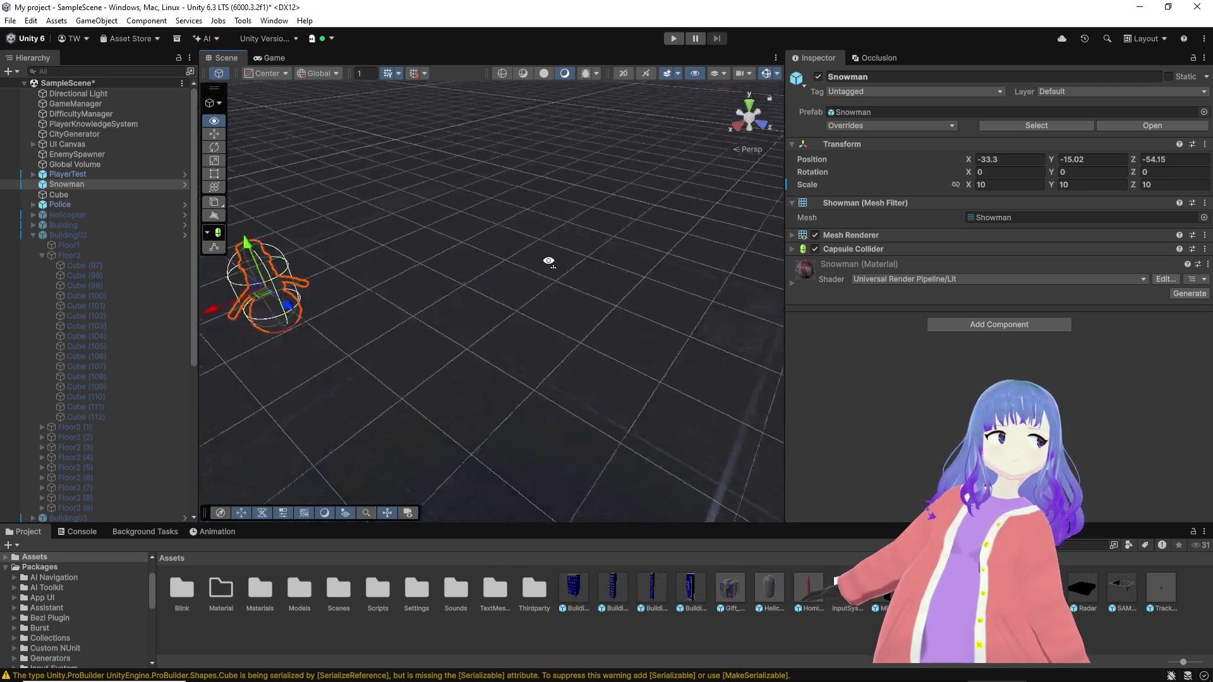
pyautogui.press('w')
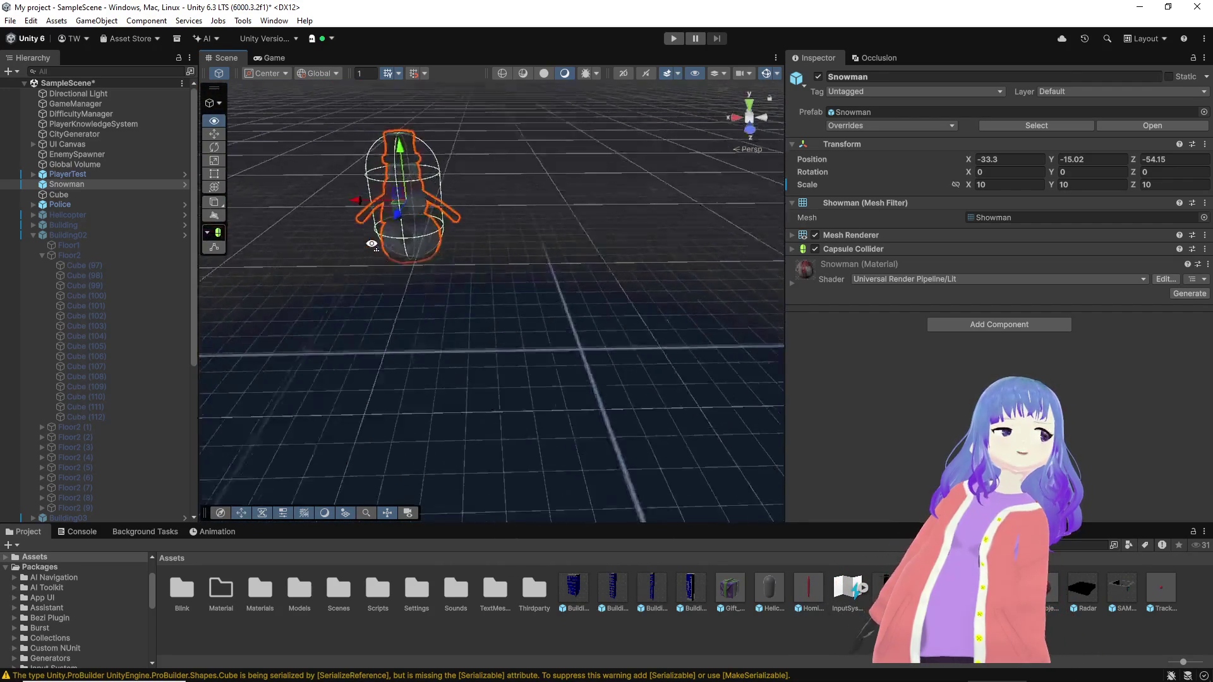
pyautogui.press('w')
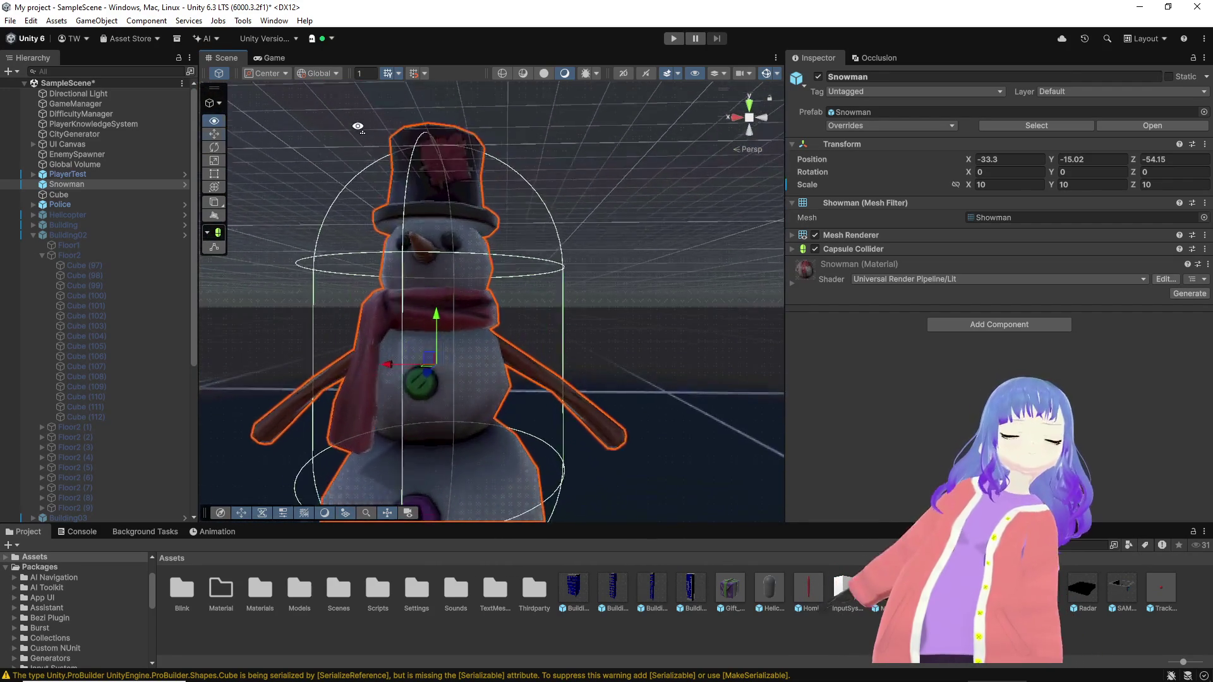
# Step: Untick the Snowman's active checkbox in the Inspector so it disappears from the scene
pyautogui.click(818, 76)
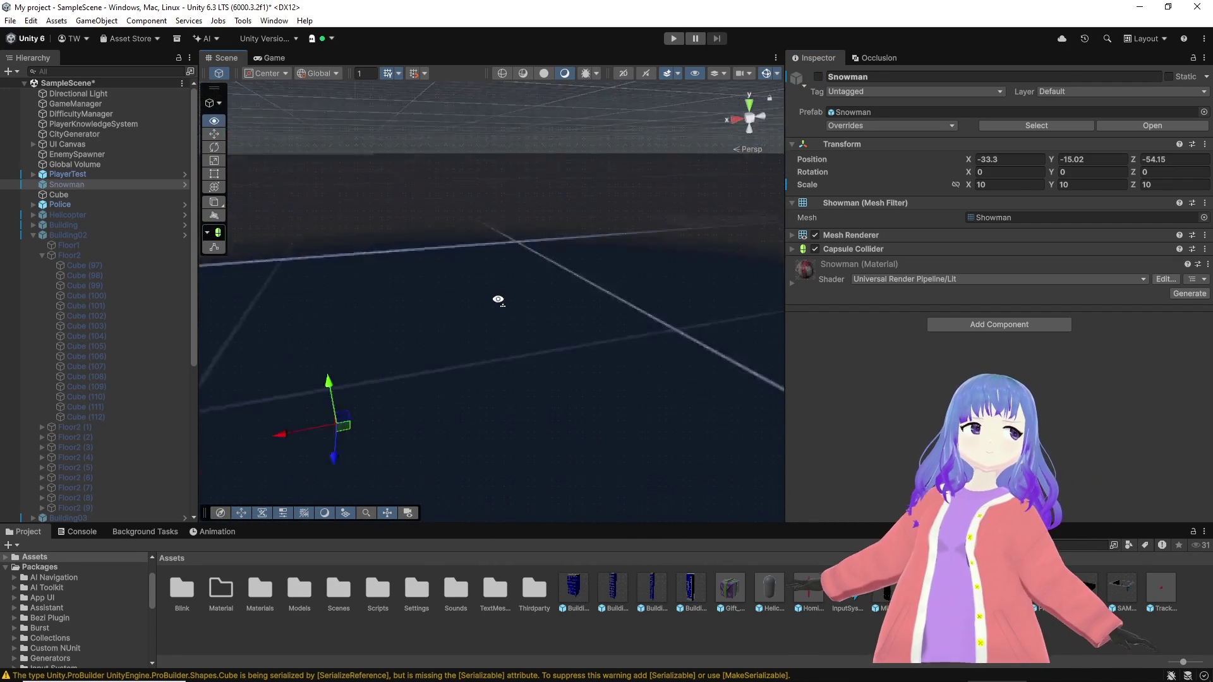
# Step: Tilt the view down and open the Materials folder in the Project window
pyautogui.moveTo(664, 142)
pyautogui.mouseDown()
pyautogui.moveTo(660, 301)
pyautogui.moveTo(291, 200)
pyautogui.mouseUp()
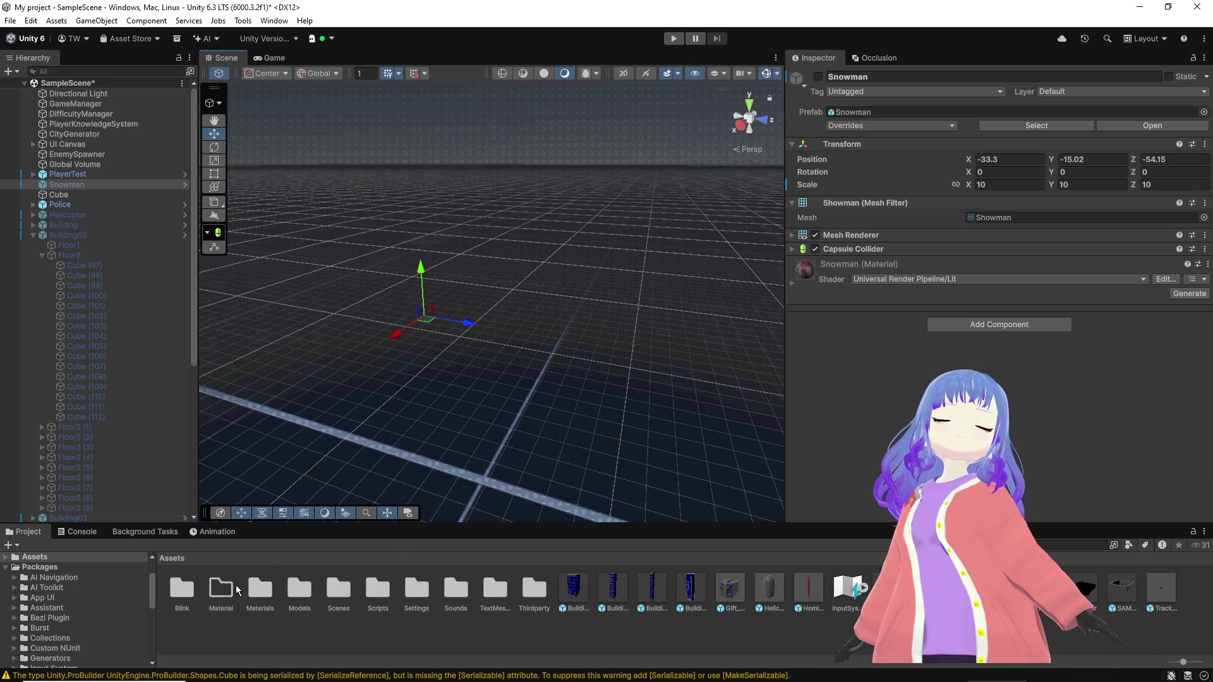
pyautogui.doubleClick(259, 592)
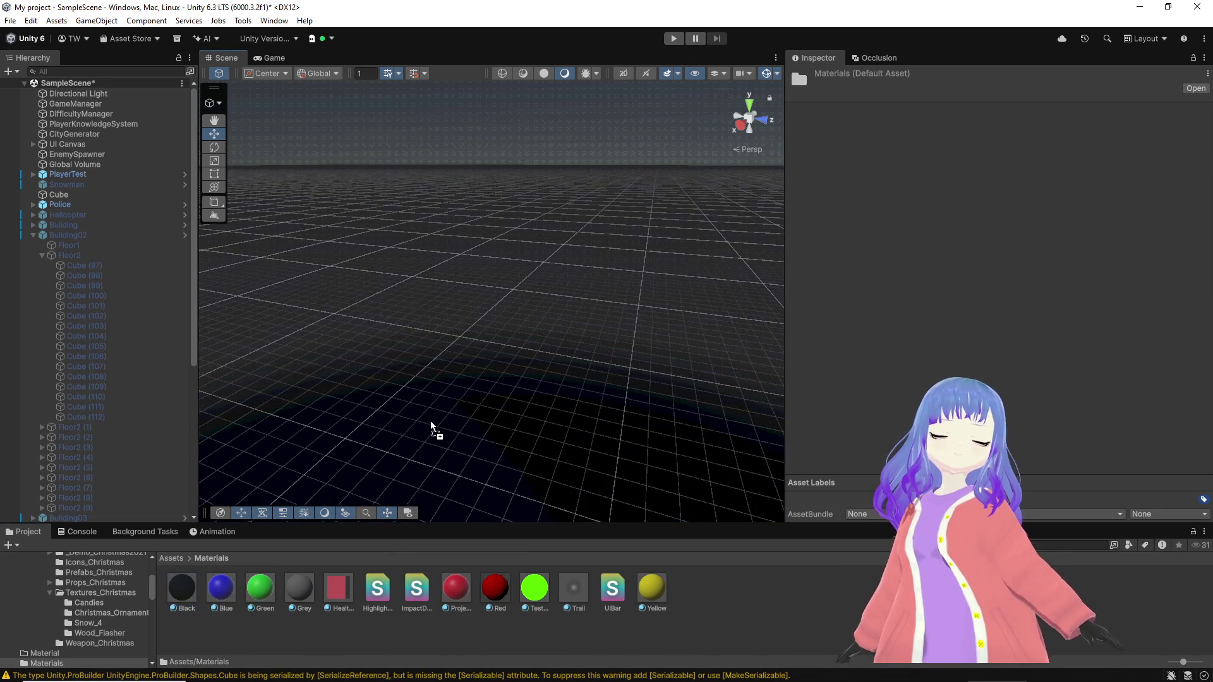
# Step: Orbit the Scene view to a new angle before the scene is saved
pyautogui.moveTo(440, 369); pyautogui.dragTo(488, 434)
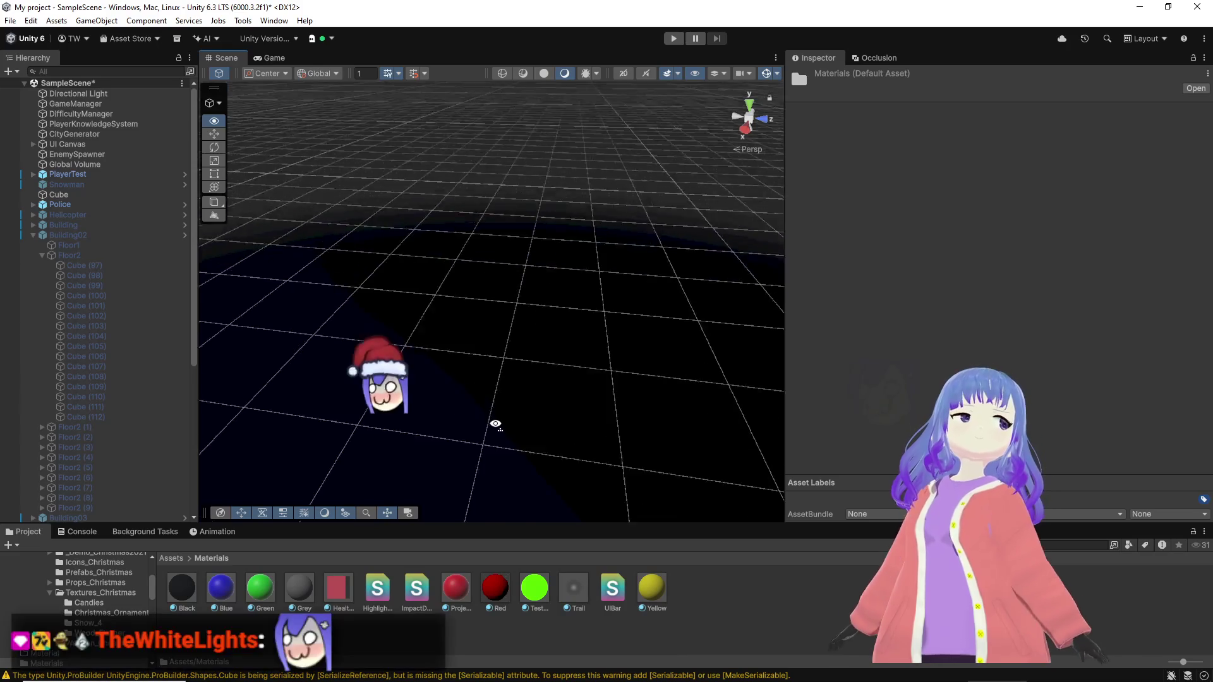
pyautogui.moveTo(488, 432)
pyautogui.mouseDown()
pyautogui.moveTo(563, 393)
pyautogui.moveTo(563, 339)
pyautogui.moveTo(594, 350)
pyautogui.mouseUp()
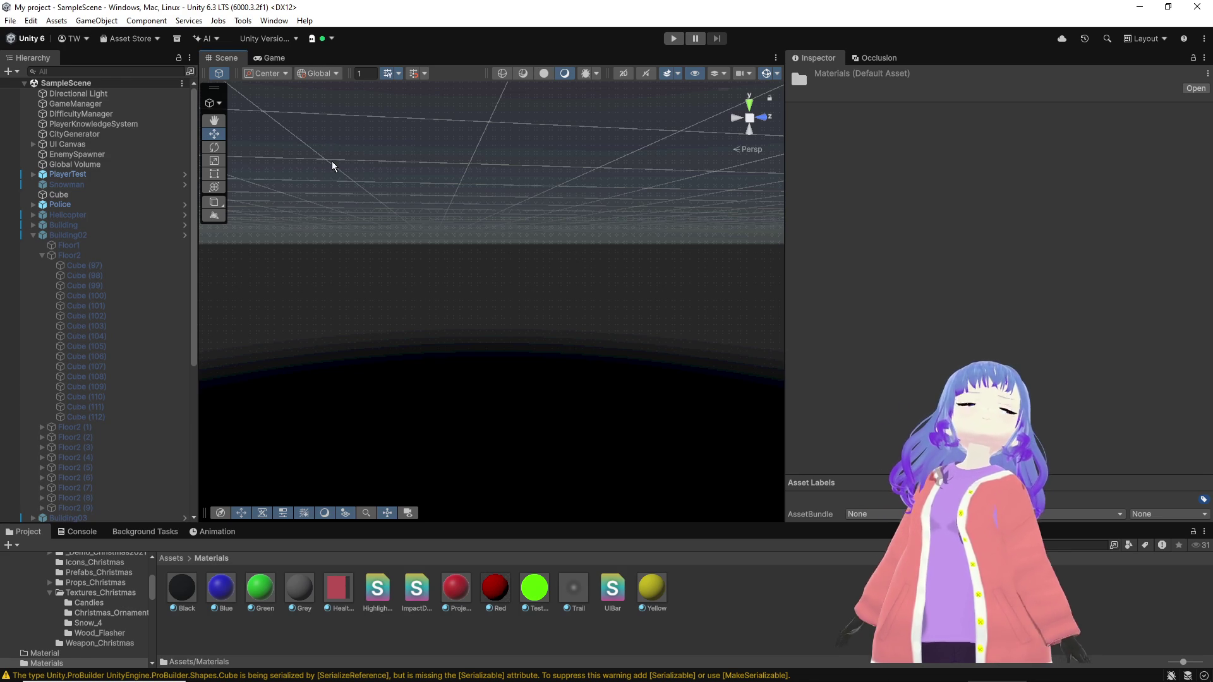
# Step: Open File > Build Profiles, move it aside and start a Windows build
pyautogui.click(12, 26)
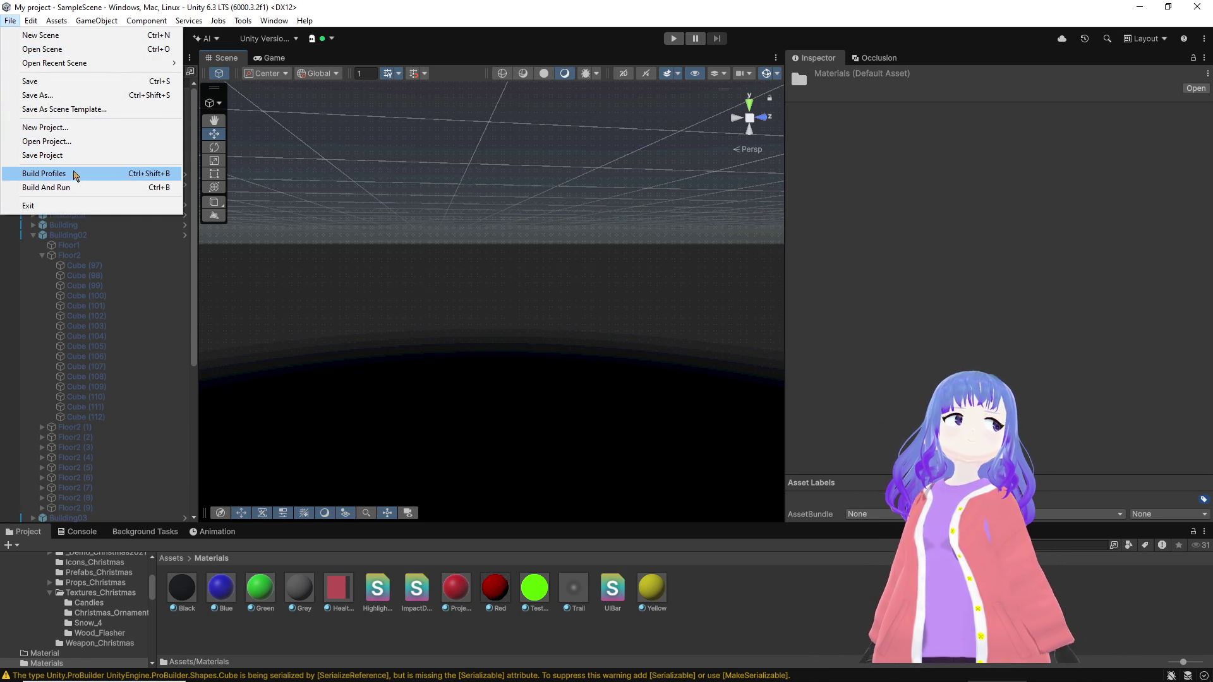
pyautogui.click(74, 175)
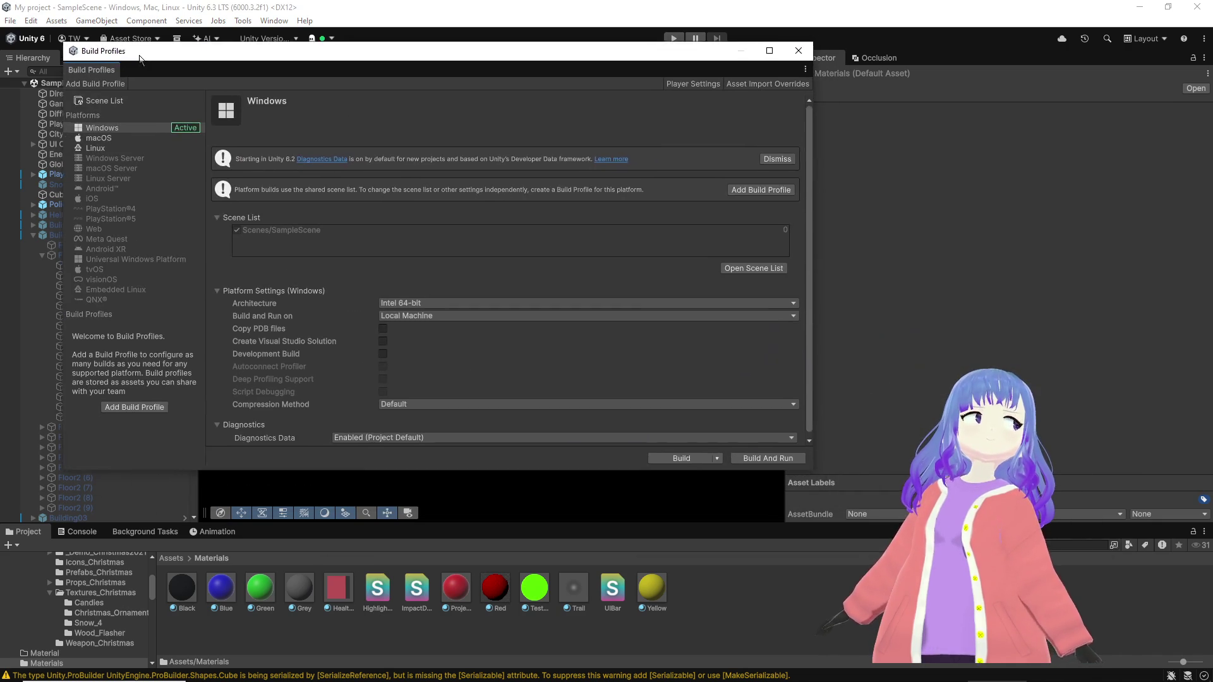
pyautogui.moveTo(464, 135); pyautogui.dragTo(86, 34)
pyautogui.scroll(-1, 484, 218)
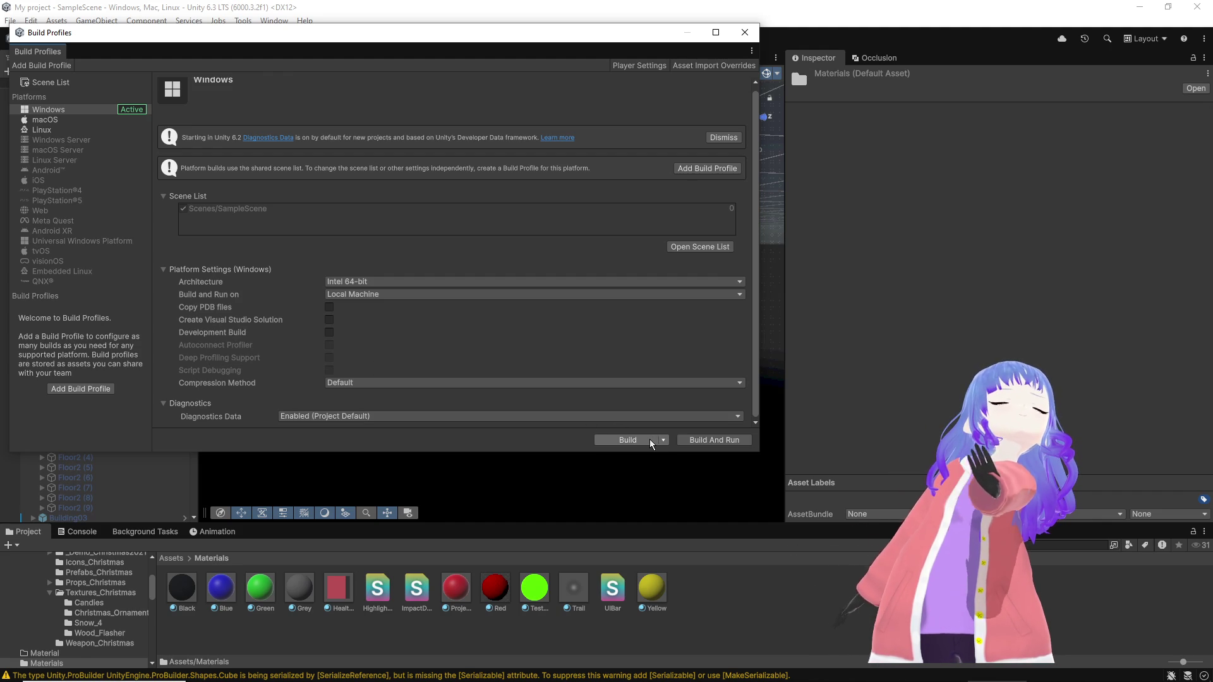
pyautogui.click(628, 440)
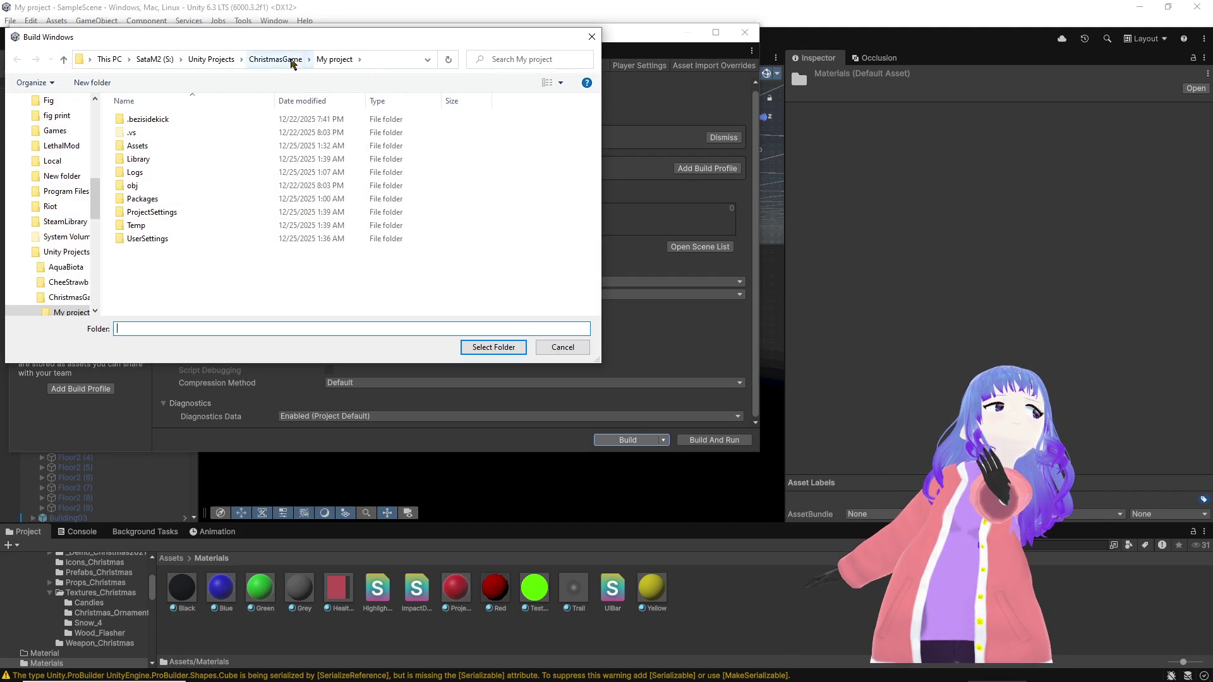
# Step: Choose ChristmasGame\Build1 as the build destination and confirm Select Folder
pyautogui.click(275, 59)
pyautogui.rightClick(320, 249)
pyautogui.click(377, 442)
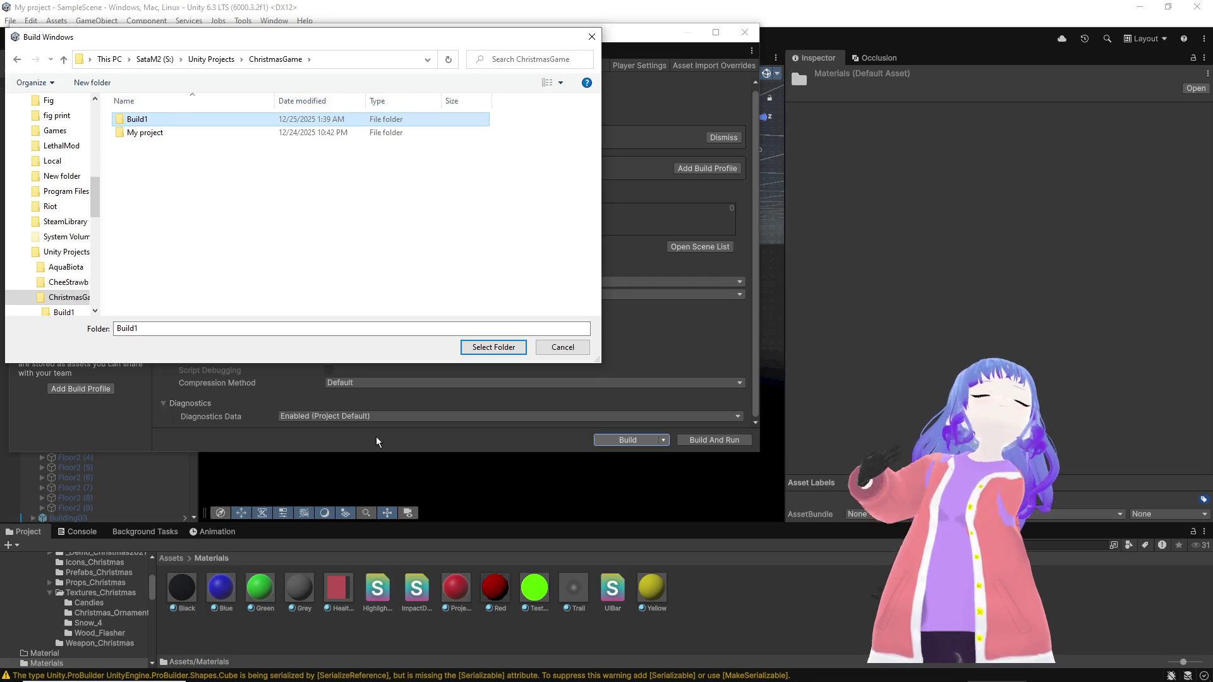
pyautogui.click(492, 345)
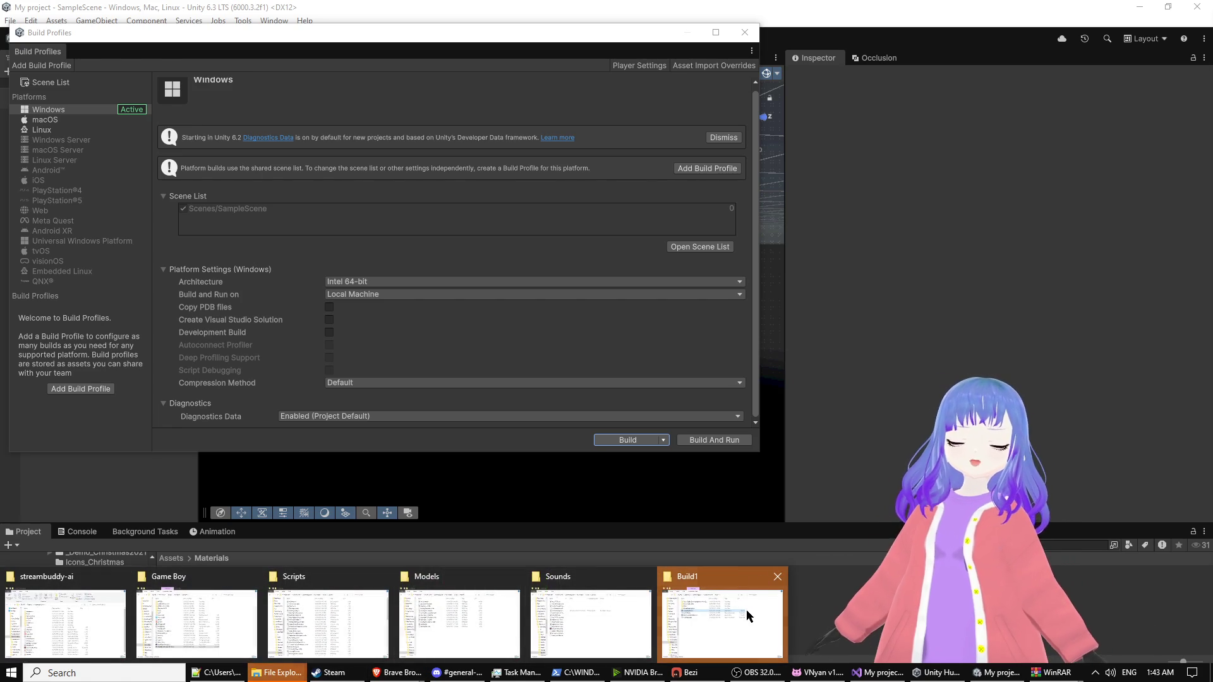
# Step: Bring up the Build1 window and look inside the BurstDebugInformation_DoNotShip folder's nested contents
pyautogui.moveTo(276, 673)
pyautogui.click(743, 612)
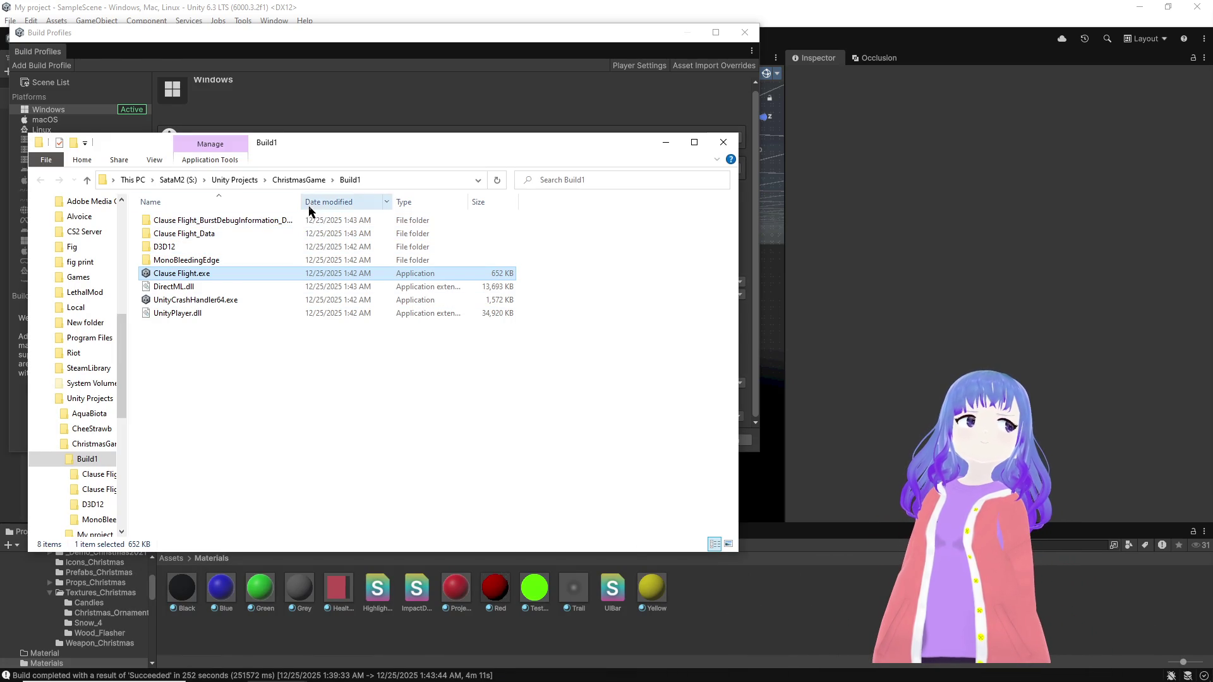
pyautogui.moveTo(302, 202); pyautogui.dragTo(480, 202)
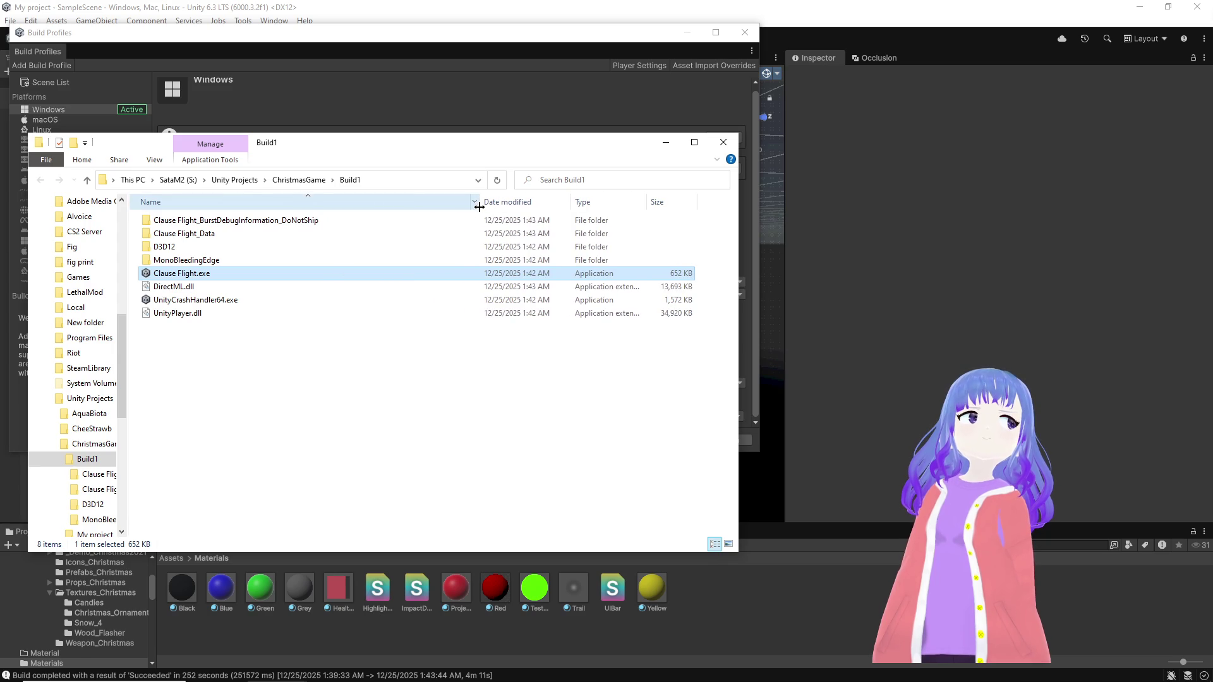
pyautogui.click(304, 226)
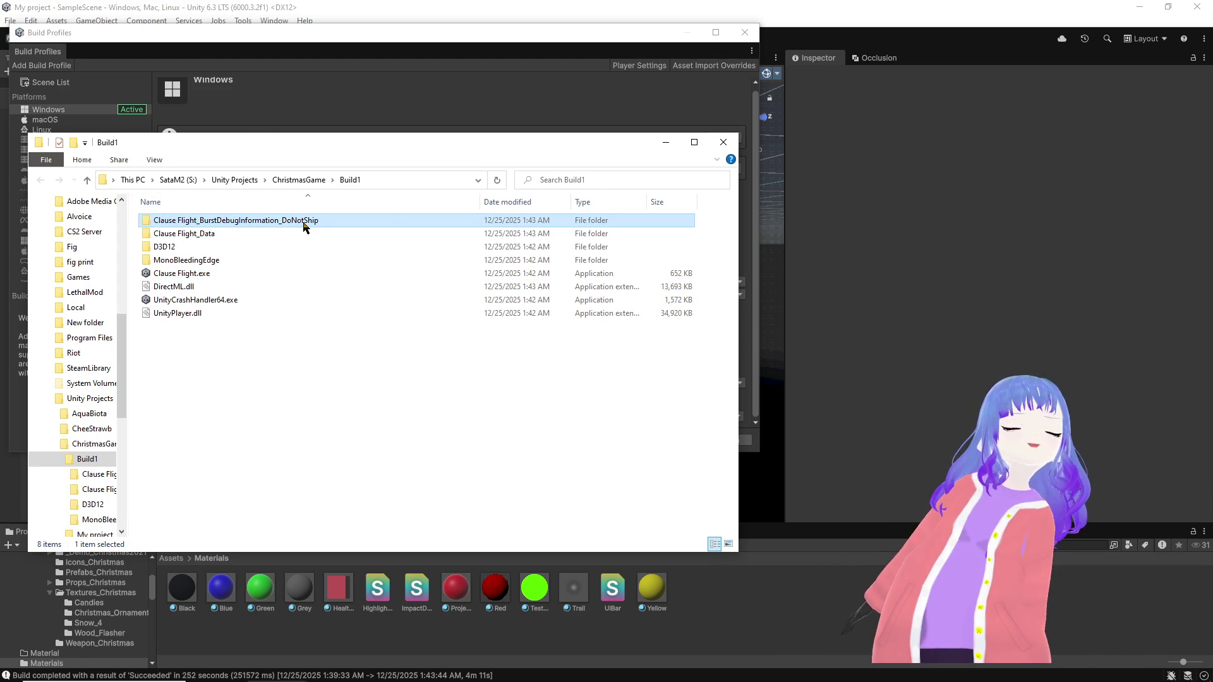
pyautogui.doubleClick(304, 226)
pyautogui.doubleClick(304, 225)
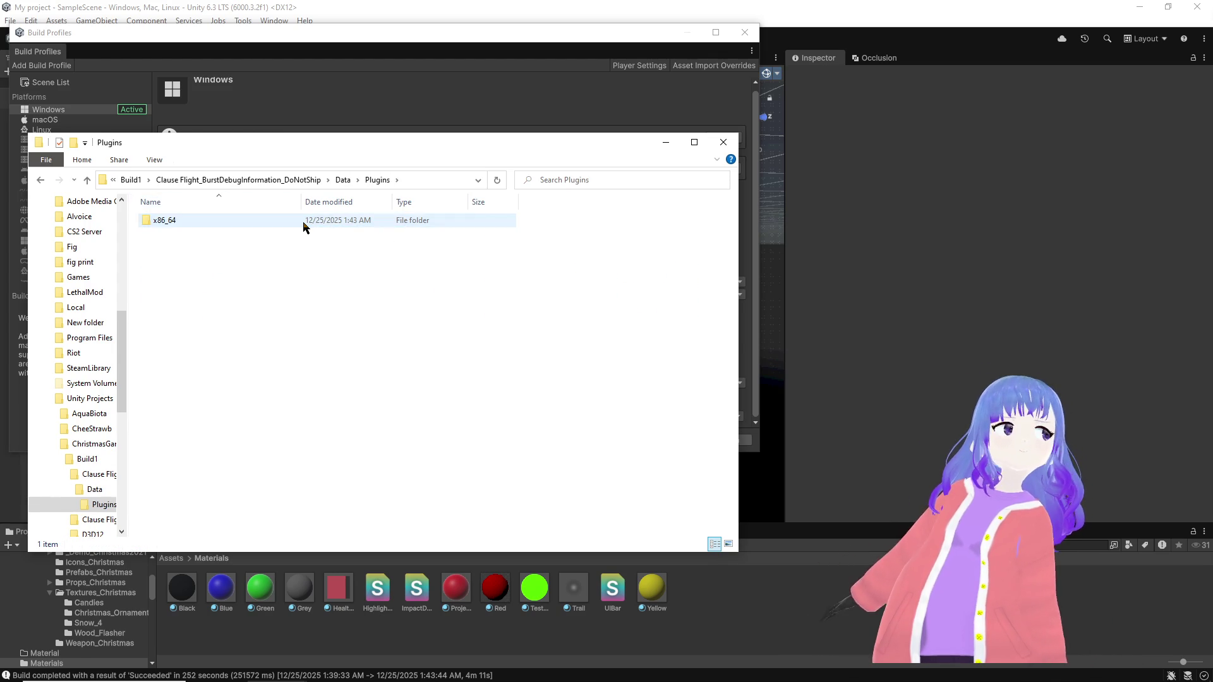
# Step: Navigate back up to the Build1 folder via the breadcrumb
pyautogui.click(290, 180)
pyautogui.click(201, 180)
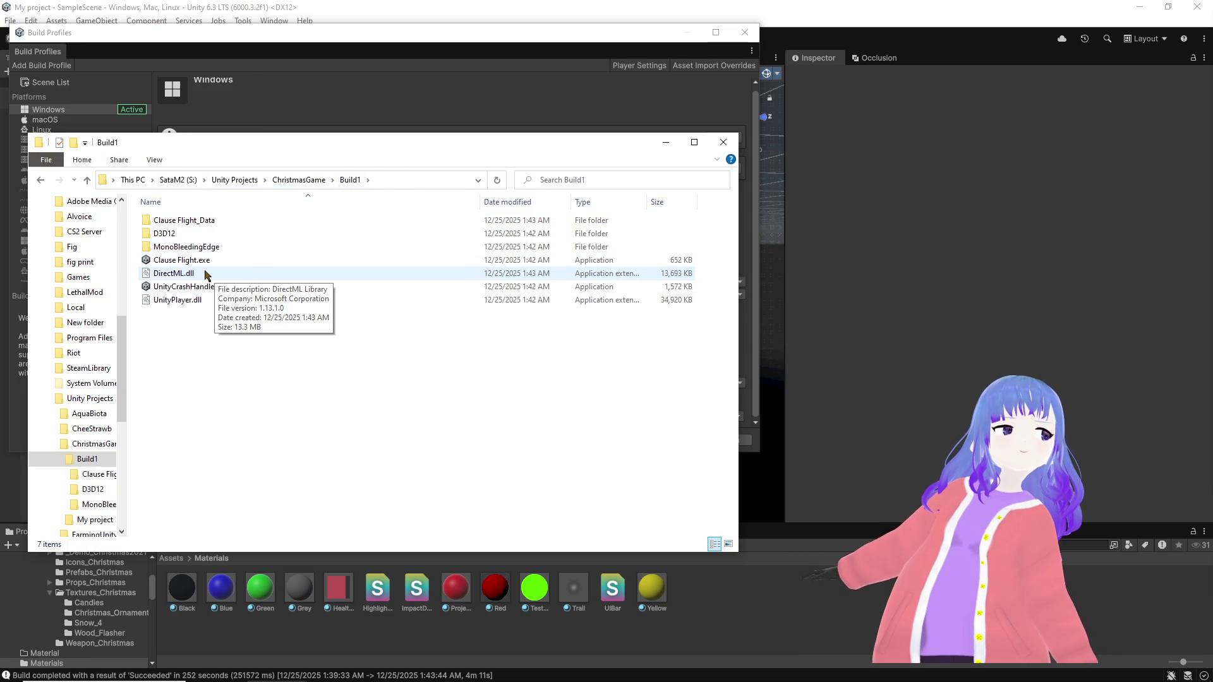
# Step: Delete DirectML.dll from Build1 and launch Clause Flight.exe
pyautogui.click(195, 277)
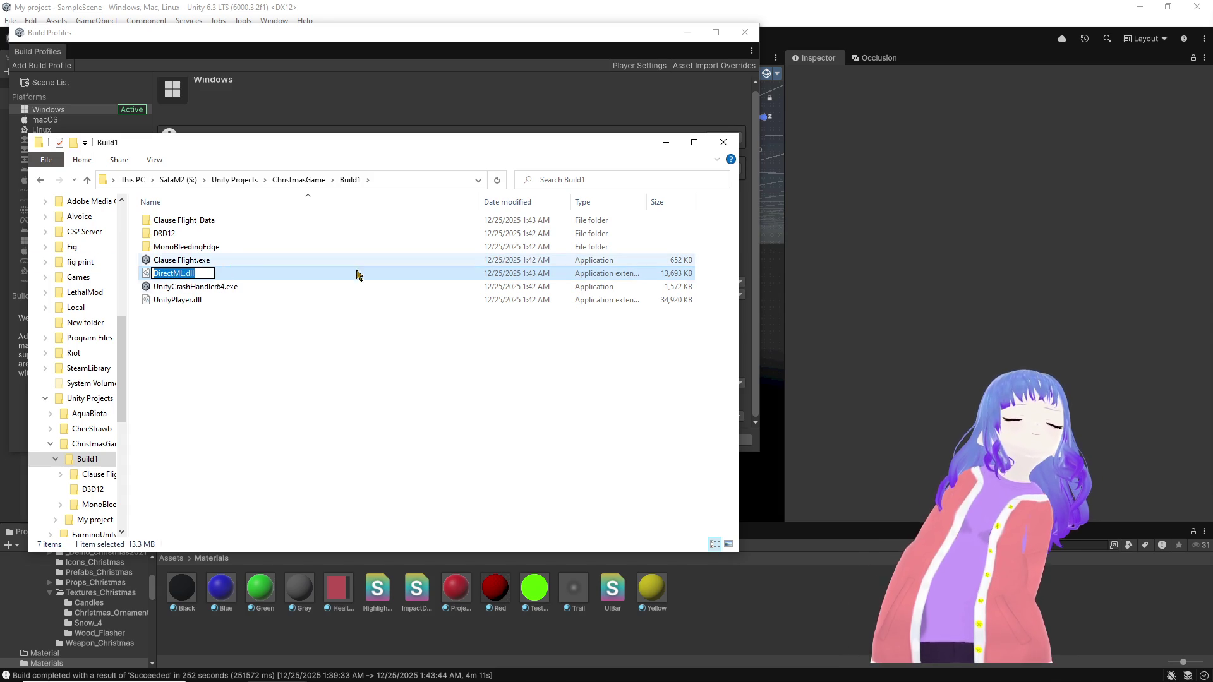
pyautogui.hotkey('alt', 'Tab')
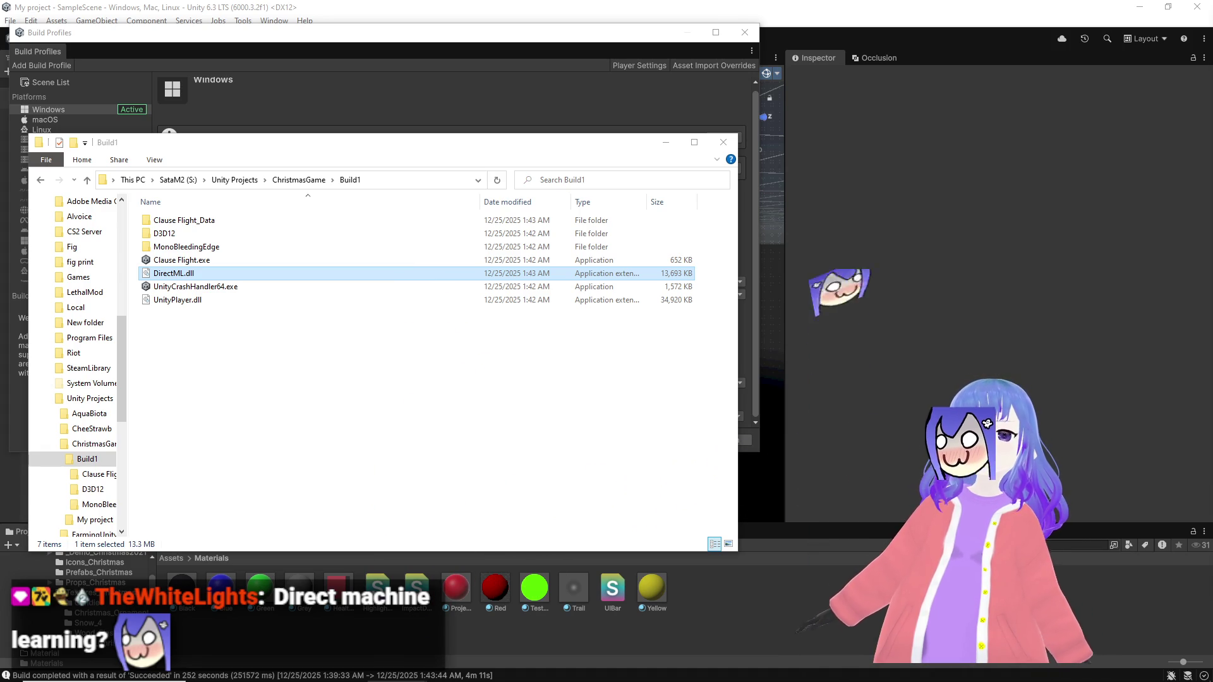
pyautogui.click(466, 360)
pyautogui.click(189, 274)
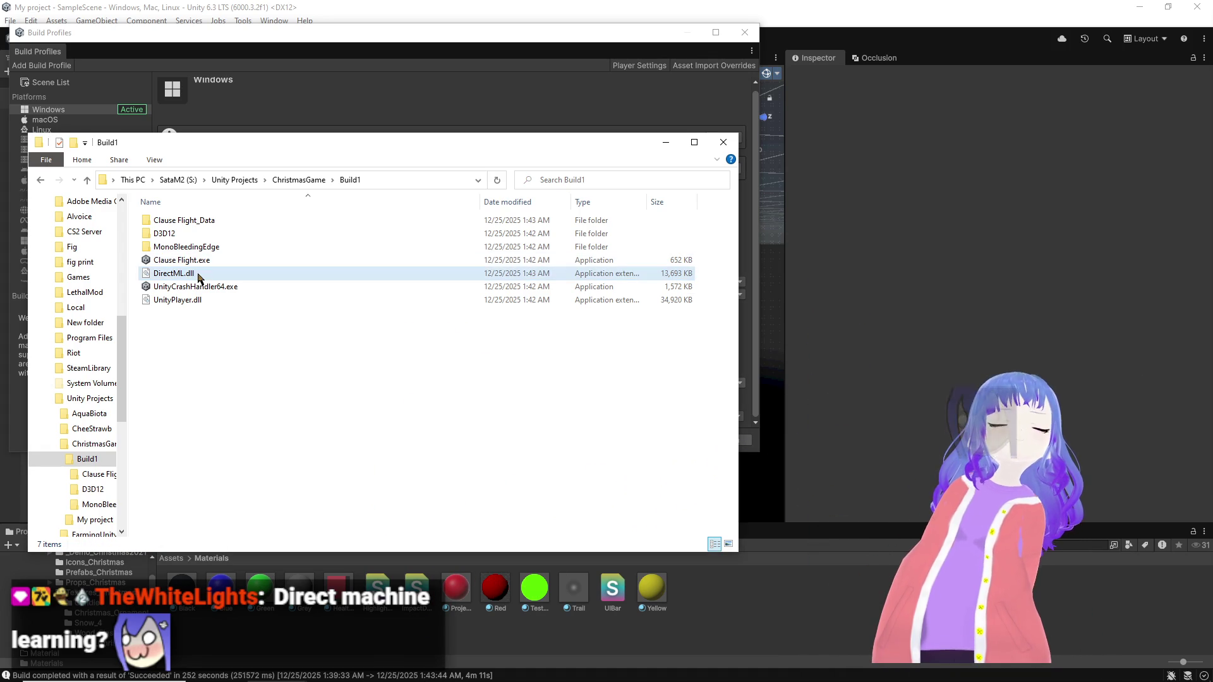
pyautogui.press('Delete')
pyautogui.doubleClick(218, 261)
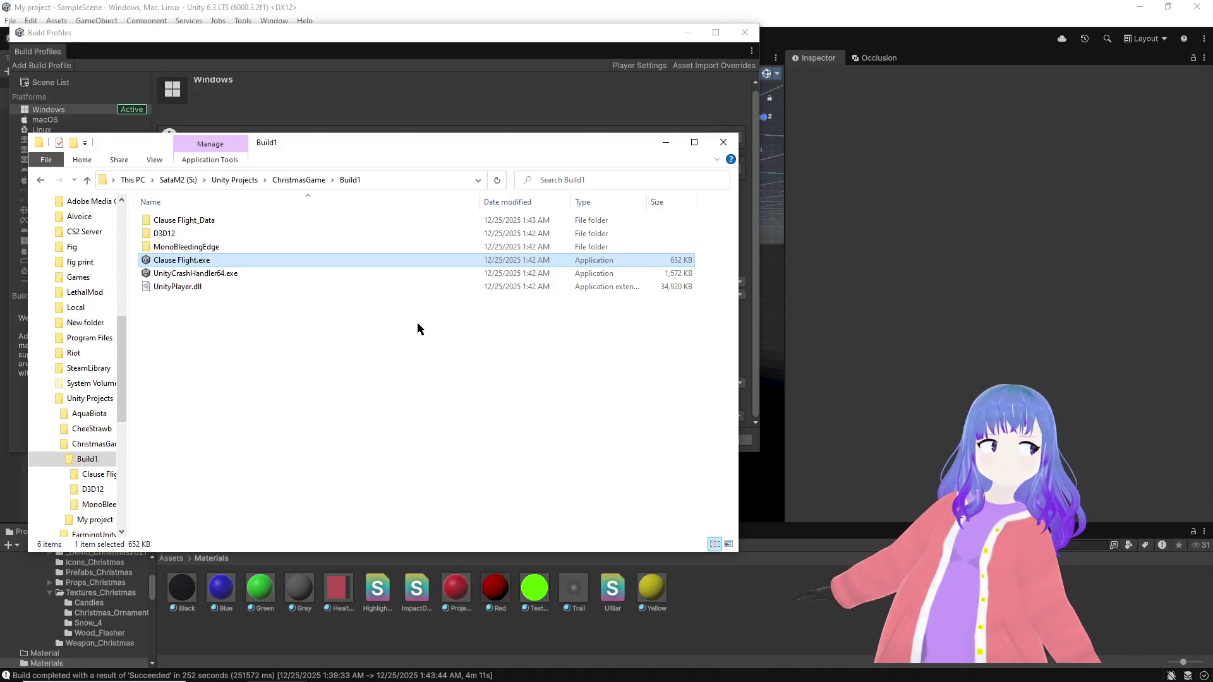
# Step: Launch Clause Flight.exe again, briefly stepping out to the desktop and back into the game
pyautogui.click(411, 336)
pyautogui.doubleClick(303, 264)
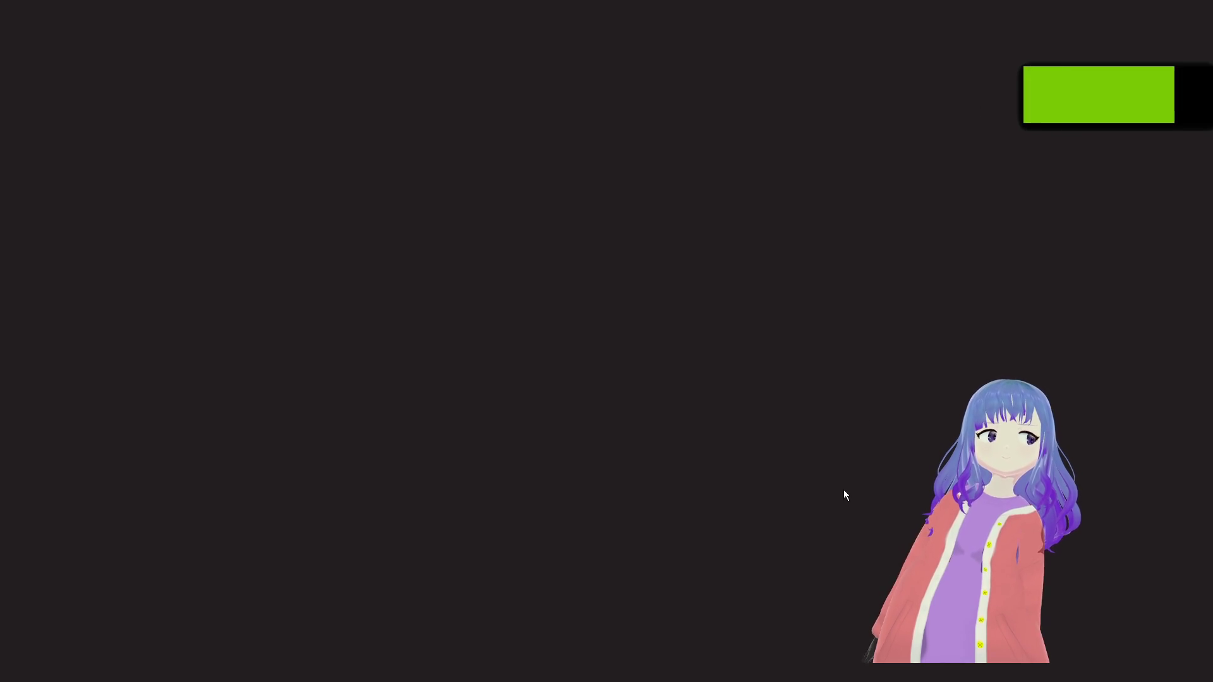
pyautogui.press('super')
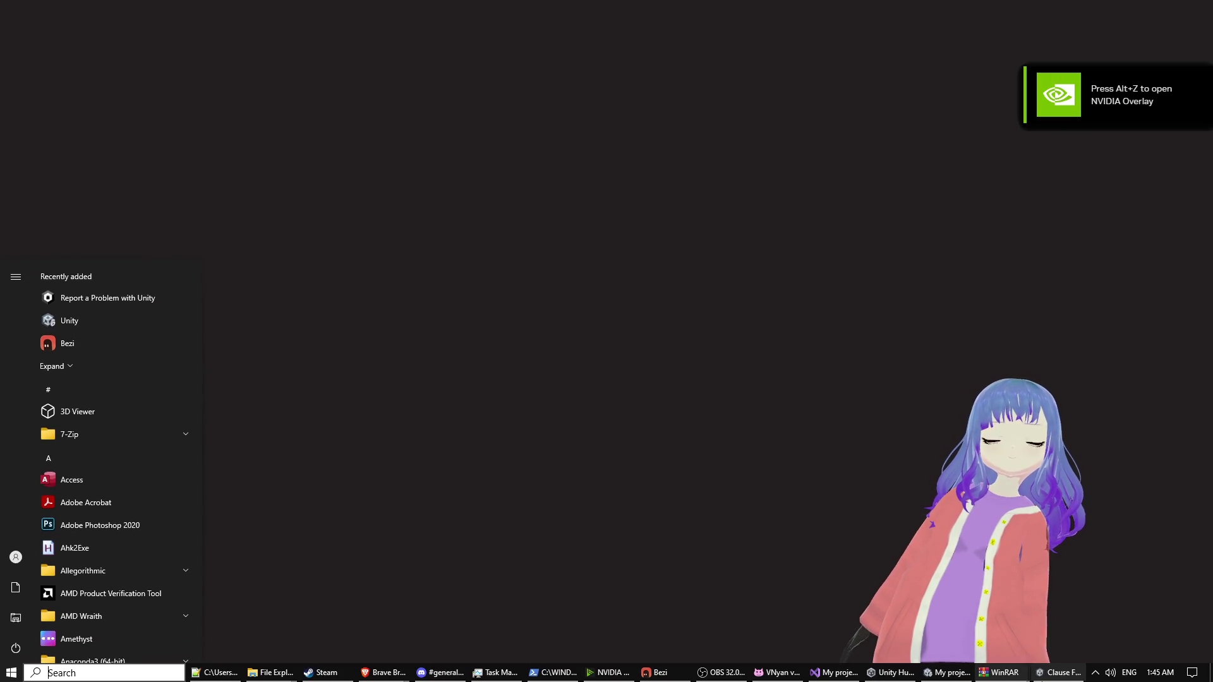
pyautogui.press('super')
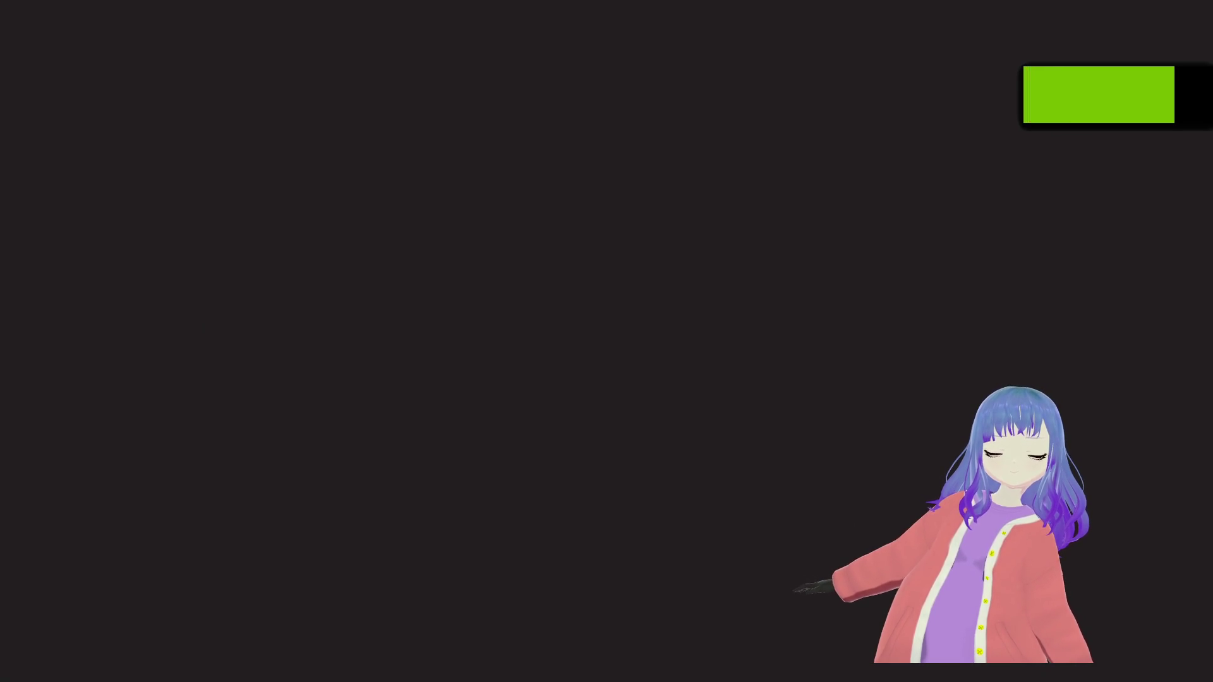